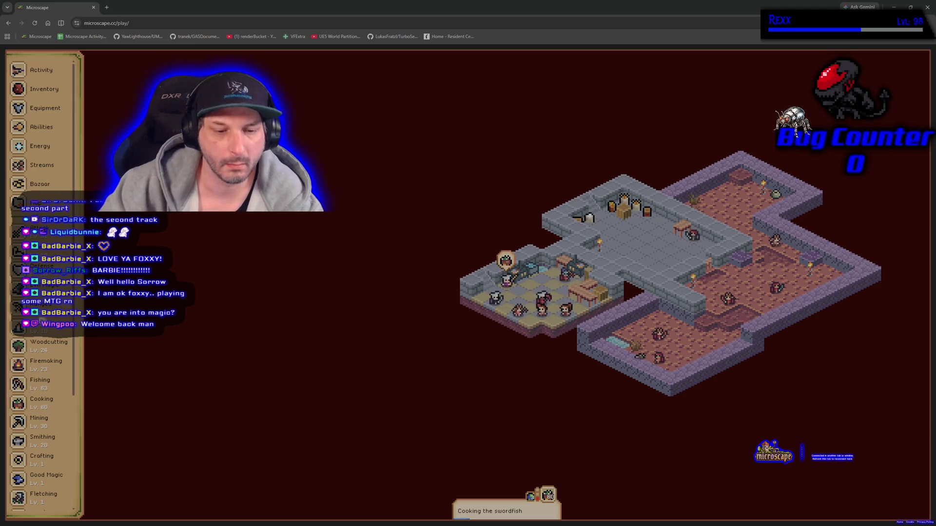
Switch from the Microscape game to the shared Gyazo screenshot listing molten glass, sand and soda ash
key(alt+Tab)
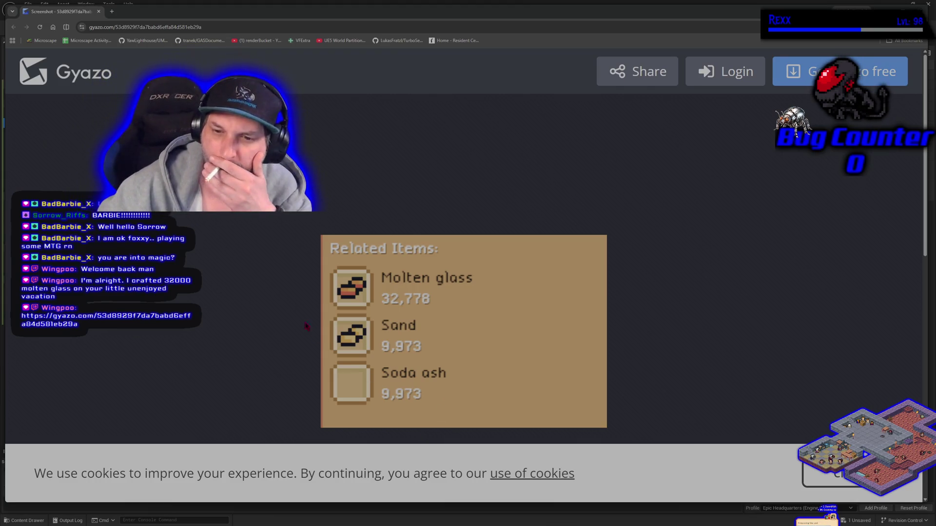
Close the Gyazo screenshot page to get back to NS_FollowTheLeaderSimple in Niagara
click(99, 11)
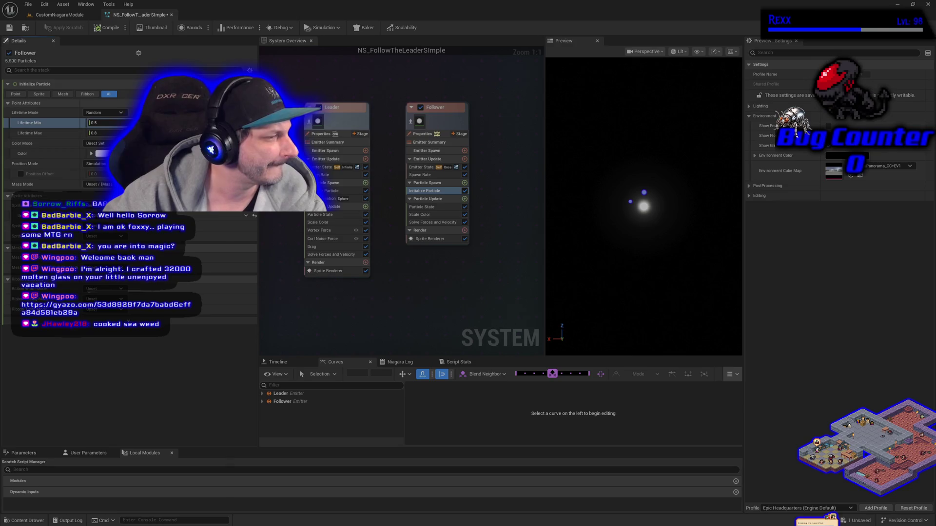
Set the Follower's Initialize Particle colour to magenta, then open a new browser window
click(103, 154)
click(255, 323)
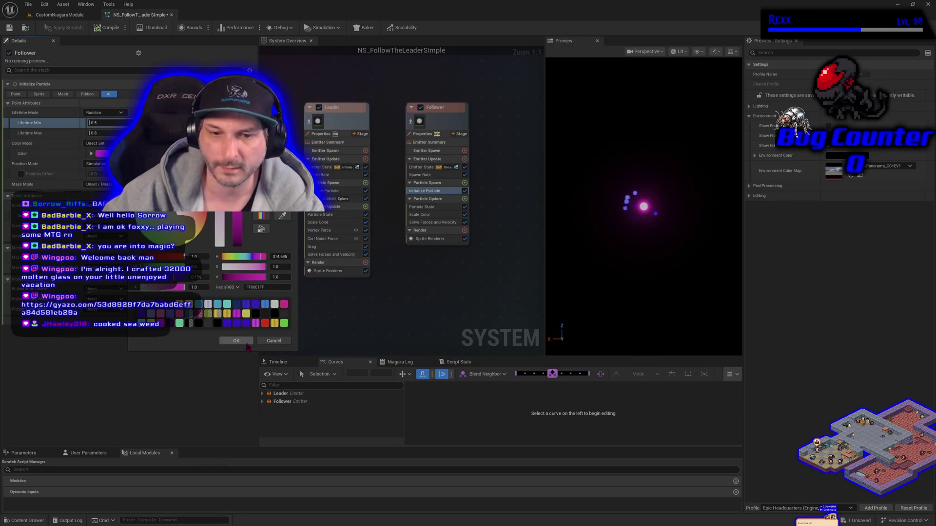
click(237, 342)
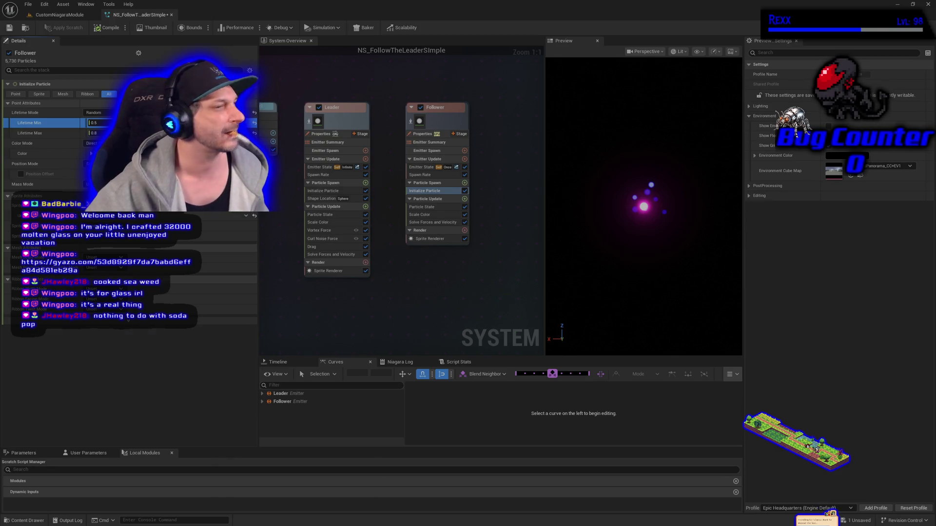
key(super+1)
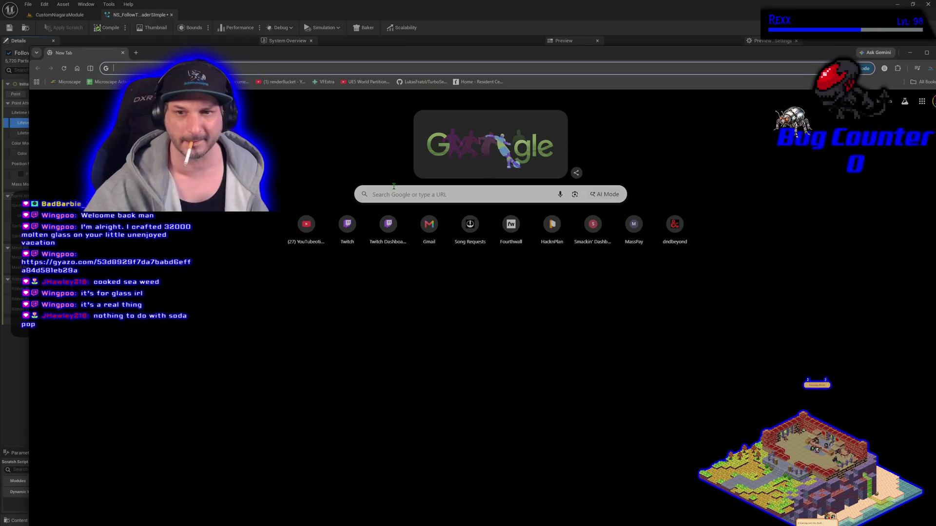
Google 'soda ash', read the expanded AI overview, then close the browser
click(394, 188)
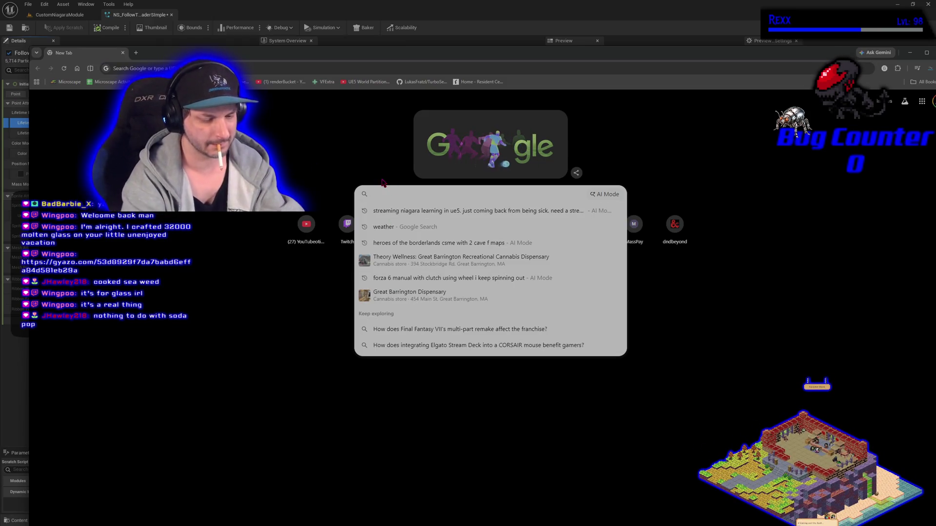
text(soda ash)
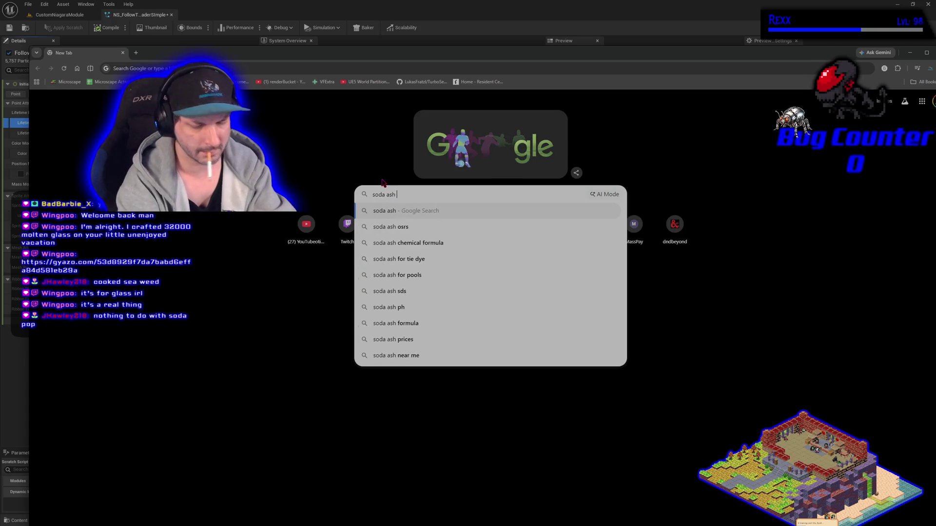
key(Return)
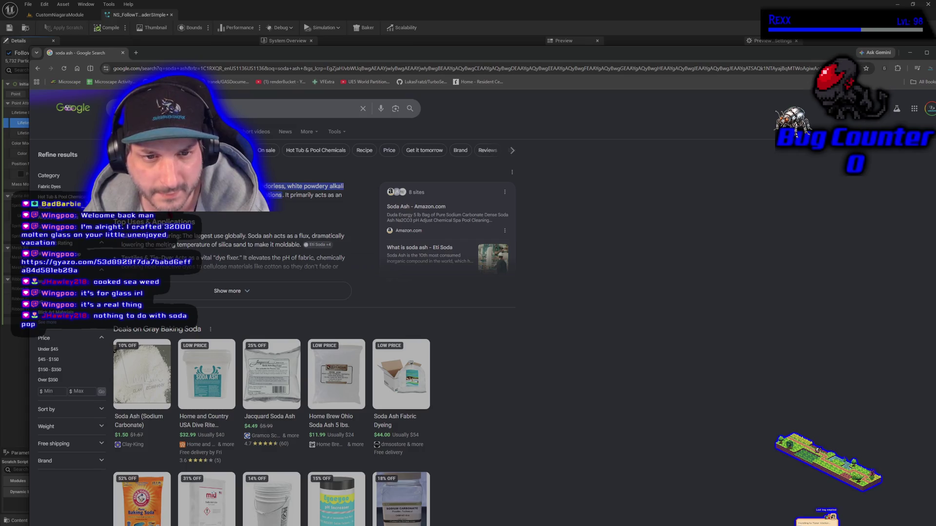
click(238, 291)
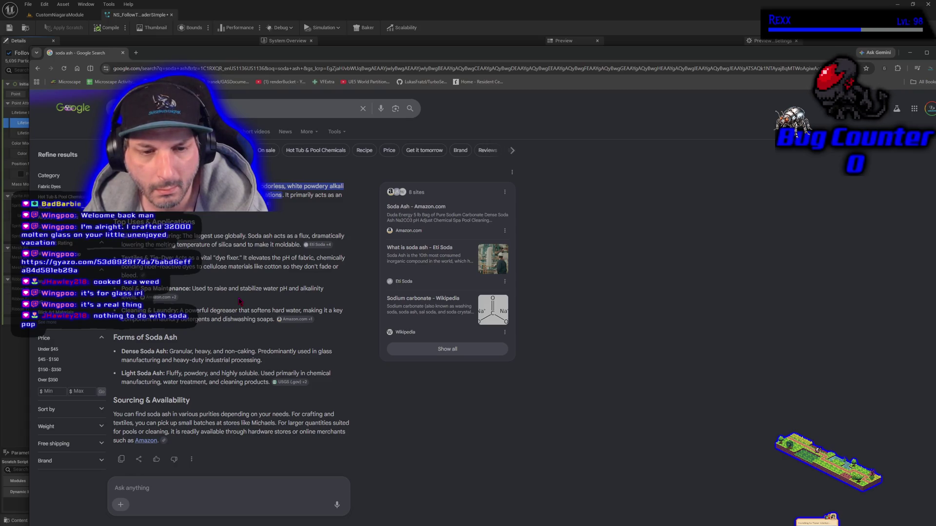
scroll(239, 301, down, 2)
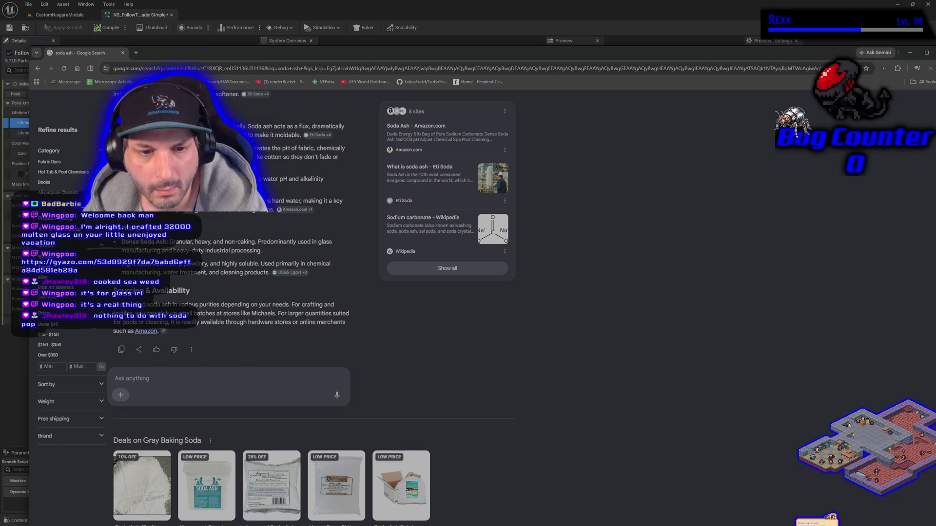
click(123, 52)
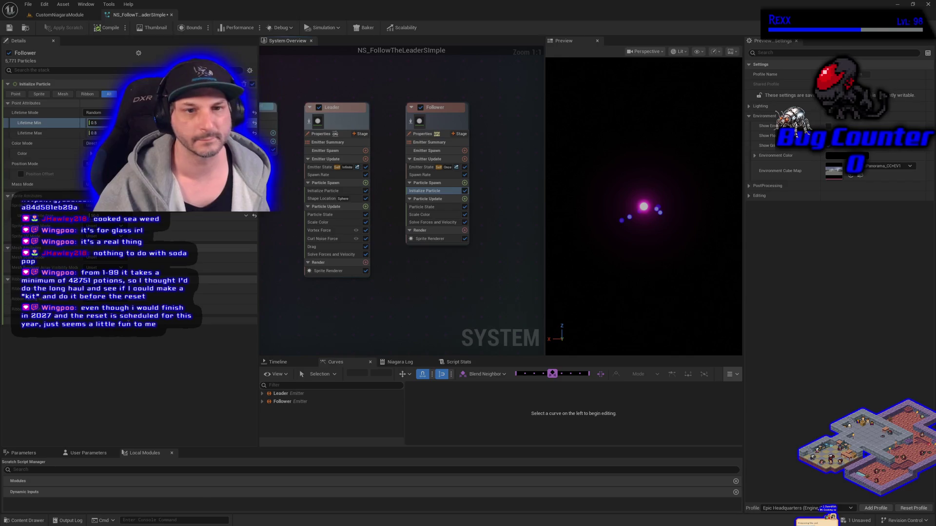
Change the V (brightness) value of the Follower's magenta particle colour and confirm it
click(97, 154)
click(267, 276)
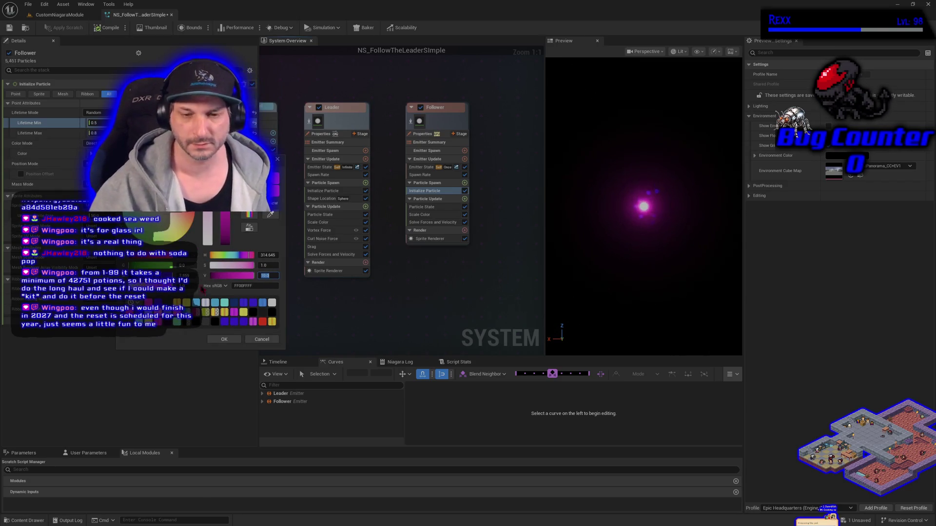
click(232, 340)
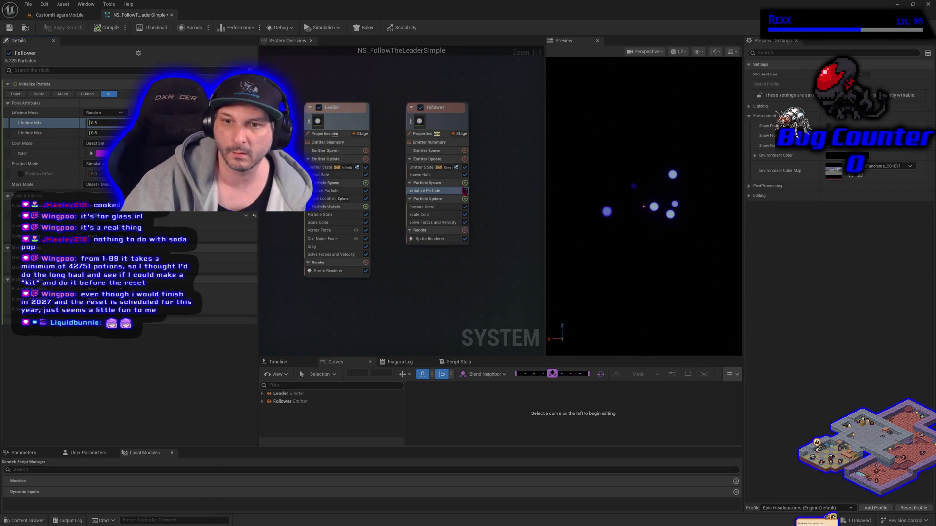
Add a Shape Location module to Follower Particle Spawn with sphere radius 5
click(465, 183)
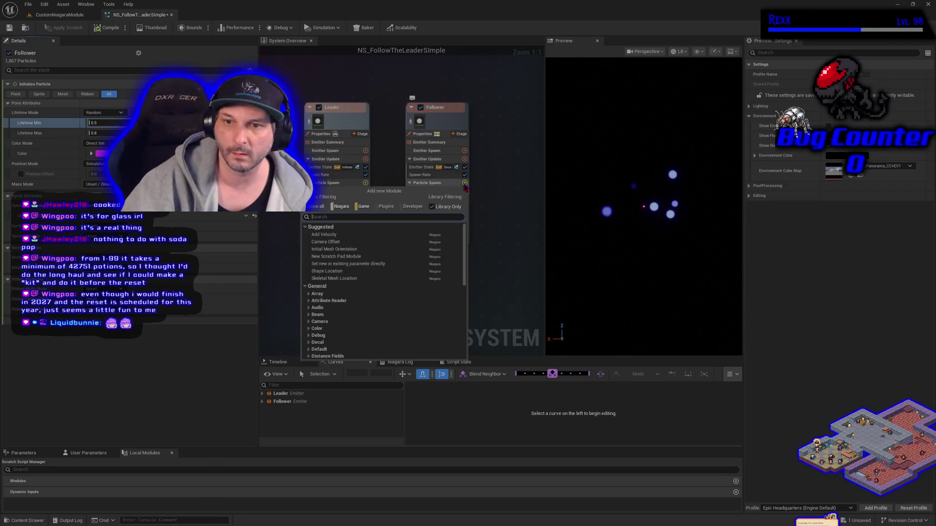
click(367, 271)
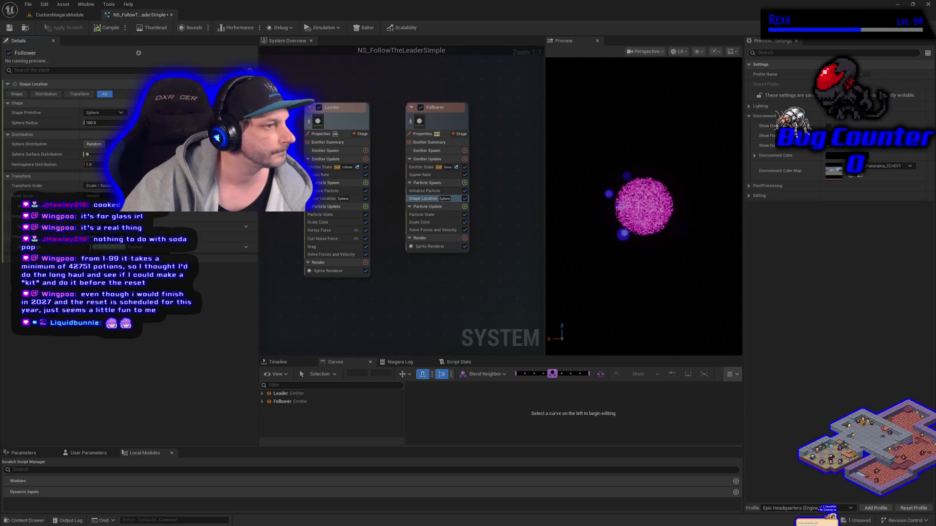
click(92, 122)
text(5)
key(Return)
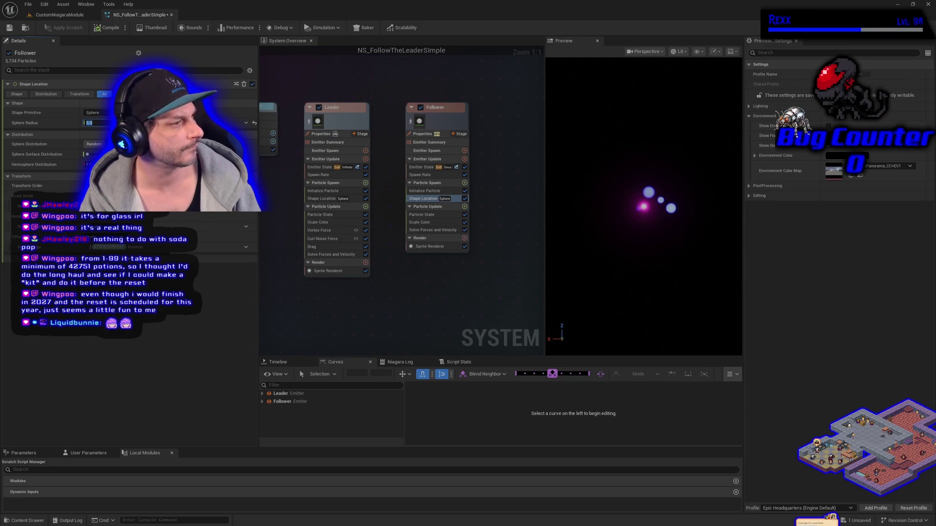
Add Curl Noise Force to Follower Particle Update with noise strength 1000
click(464, 207)
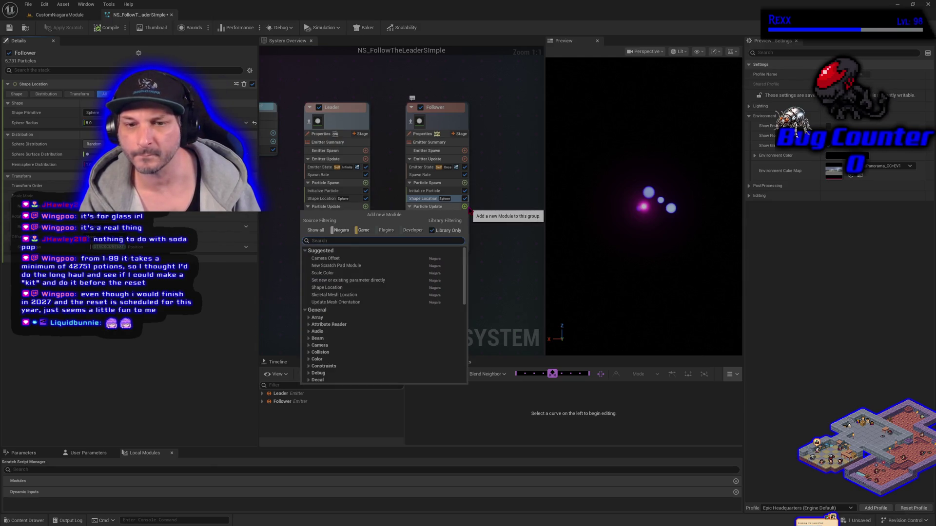
text(c)
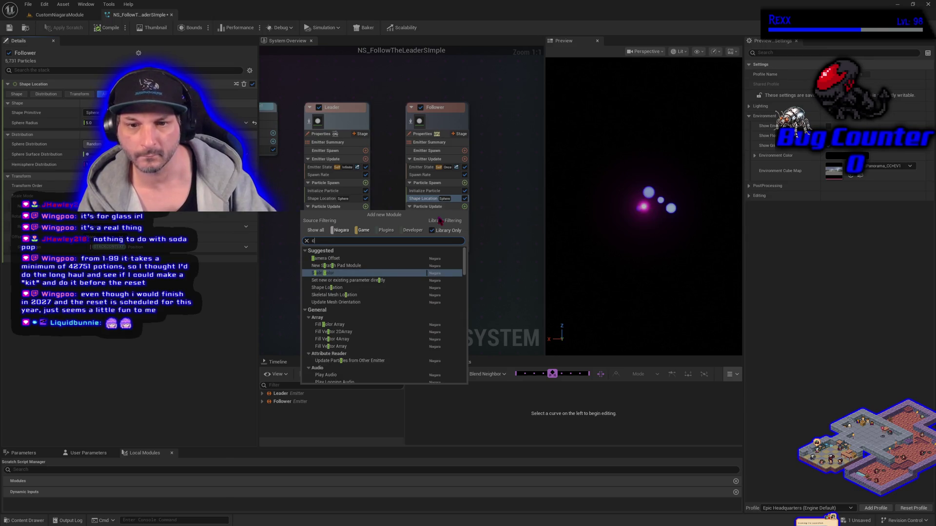
text(u)
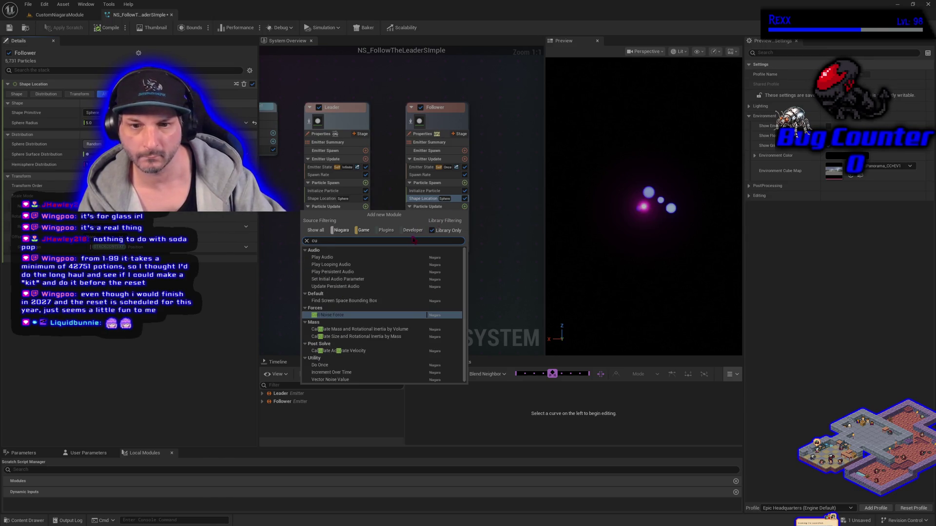
key(Return)
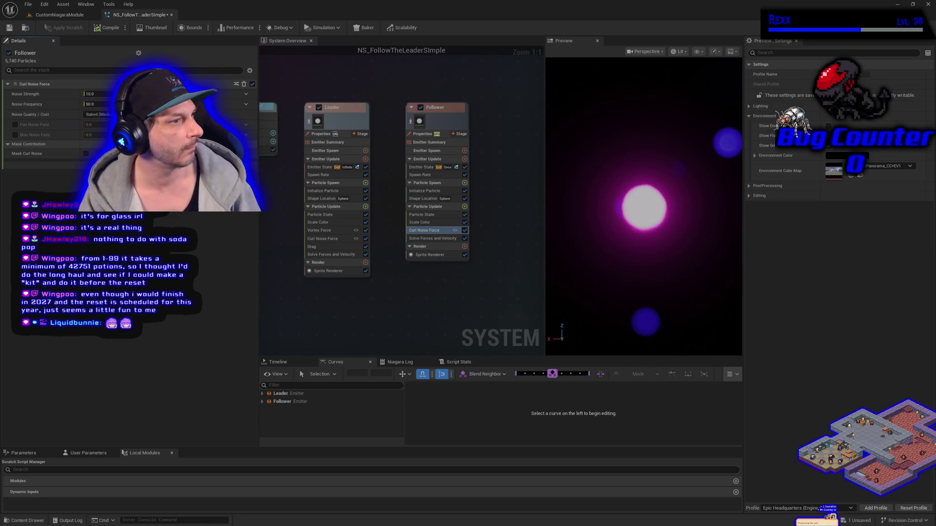
click(90, 94)
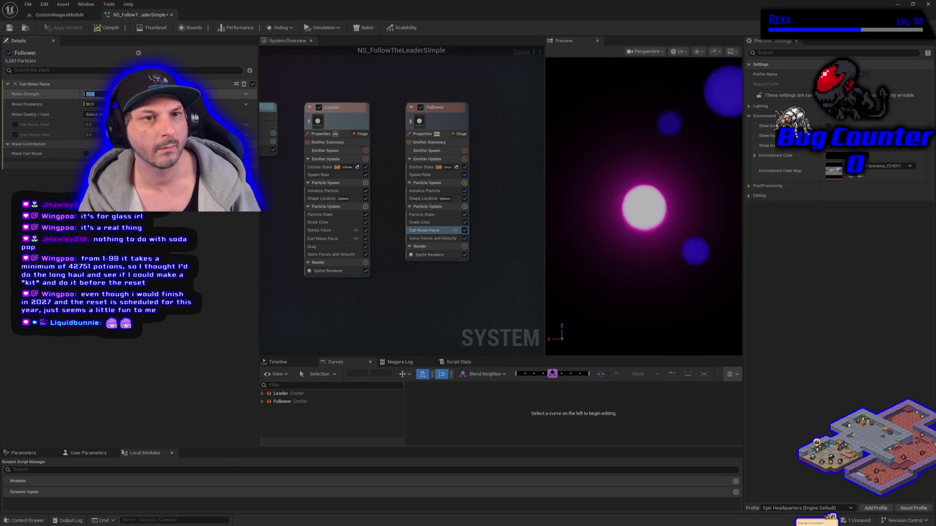
text(1)
key(Return)
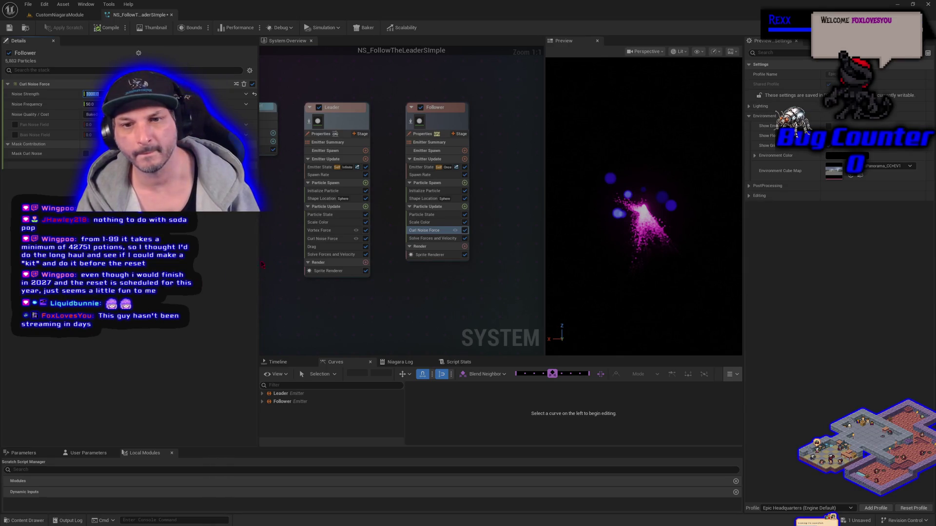
Copy the Leader's Vortex Force into Follower Particle Update with force amount 1000
right_click(333, 232)
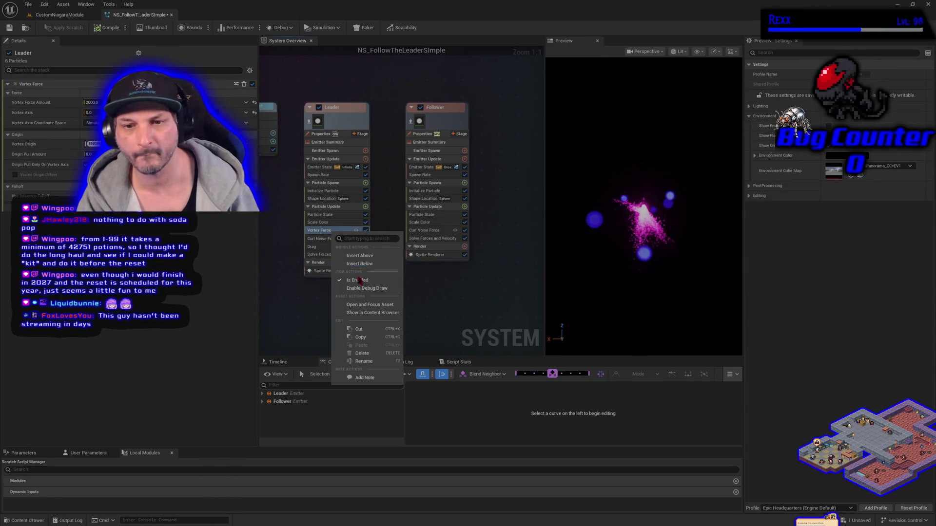
click(360, 338)
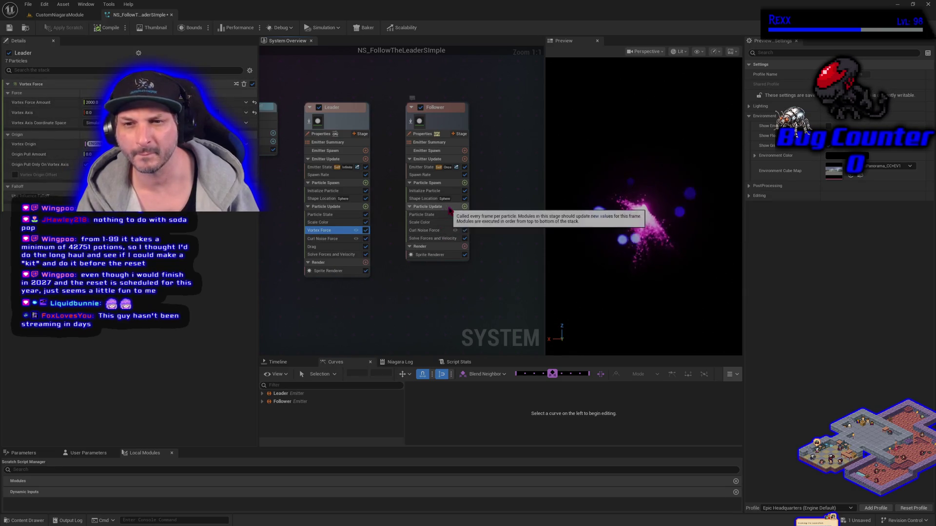
click(449, 209)
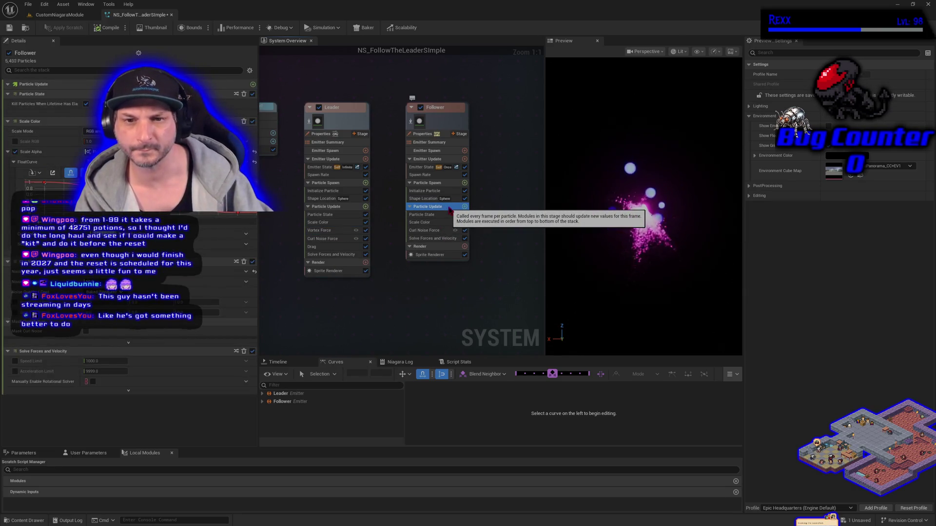
key(ctrl+v)
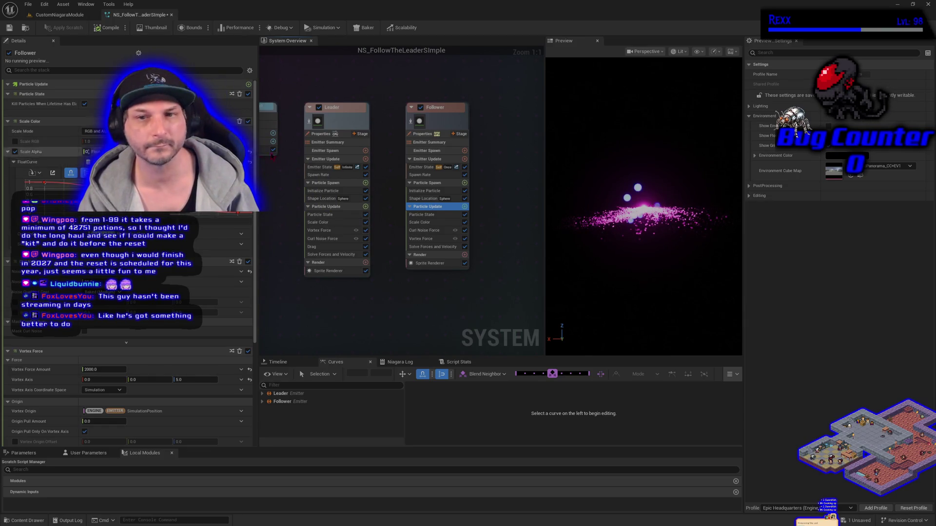
click(423, 239)
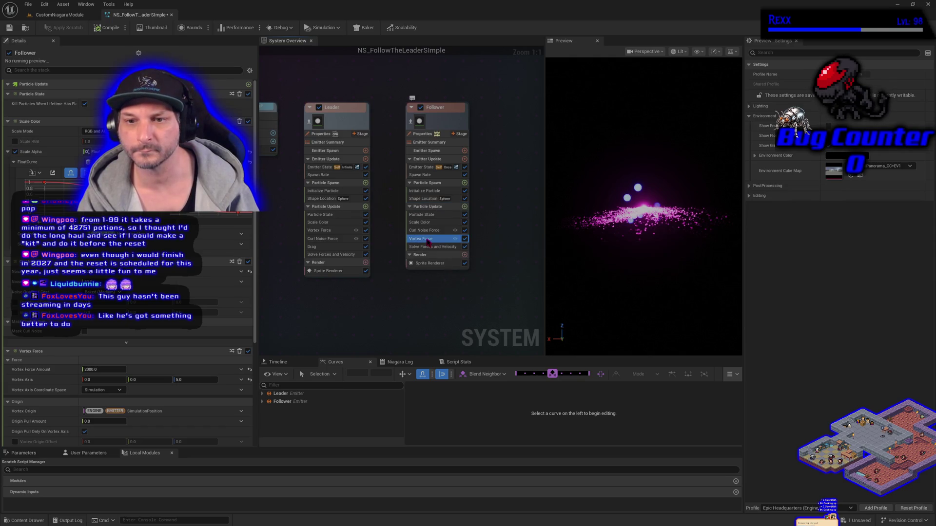
click(90, 102)
text(1000)
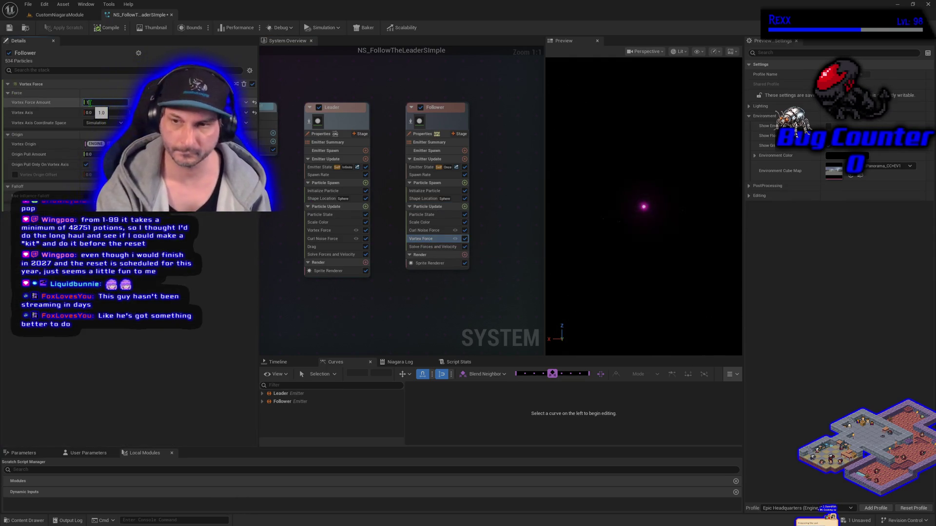
key(Return)
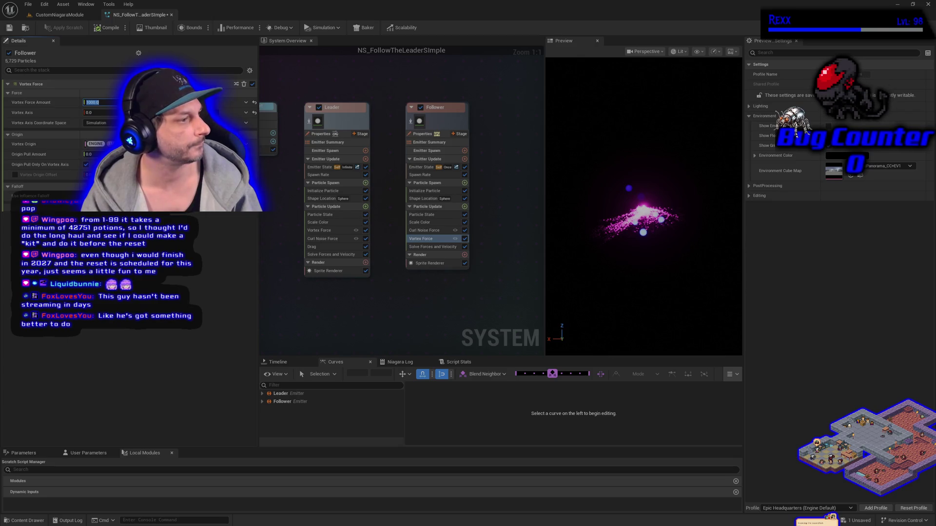
Add Gravity Force at 0.0 to the Follower and disable its Vortex and Curl Noise Force modules
click(465, 206)
text(grav)
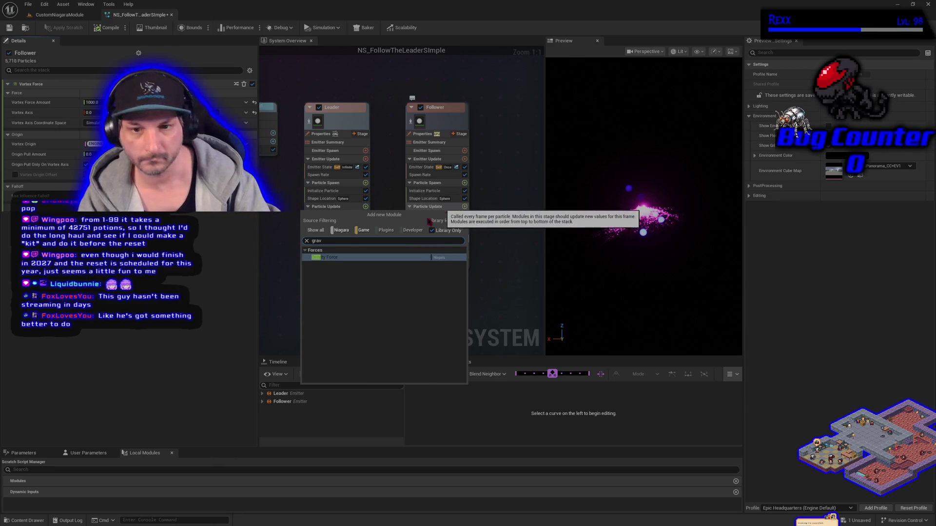
click(329, 257)
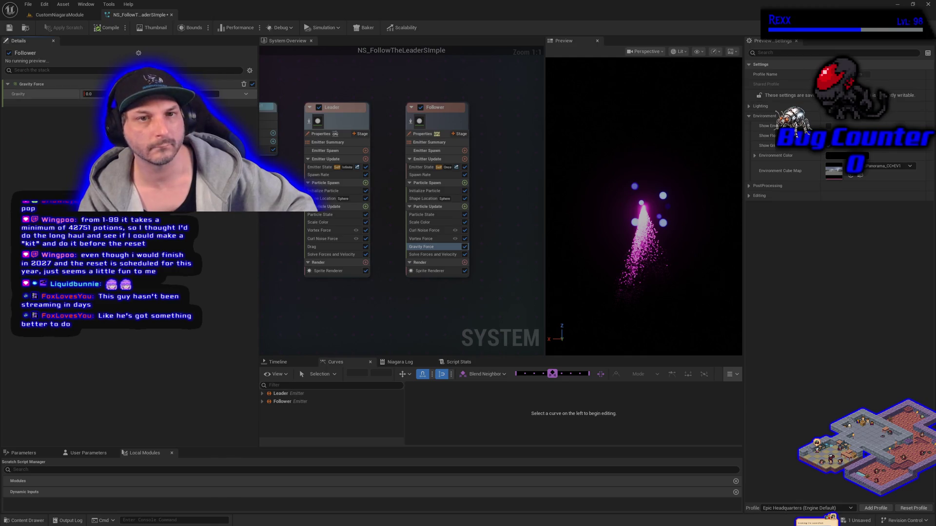
key(Return)
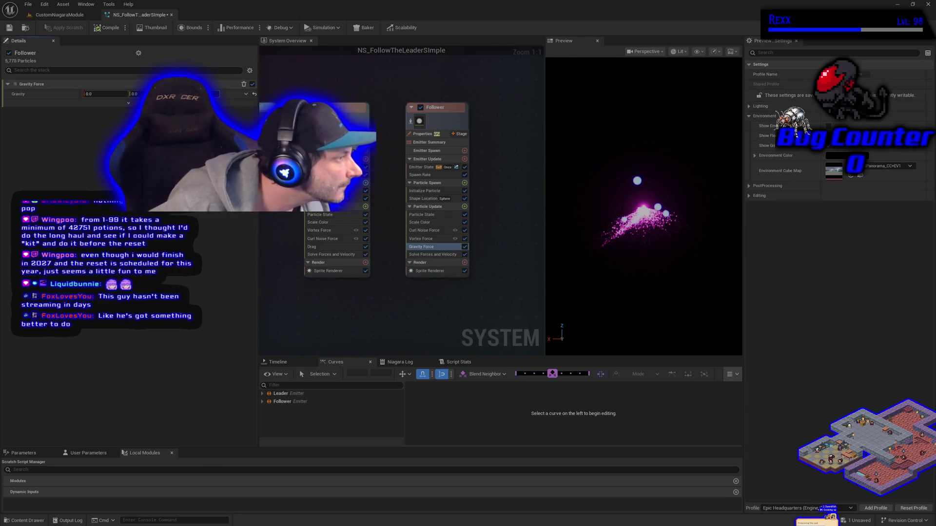
click(465, 238)
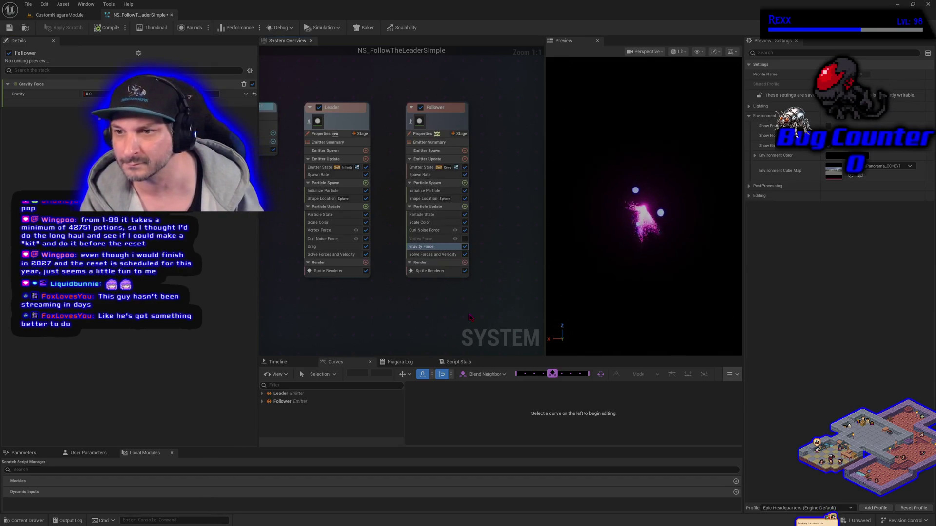
click(465, 238)
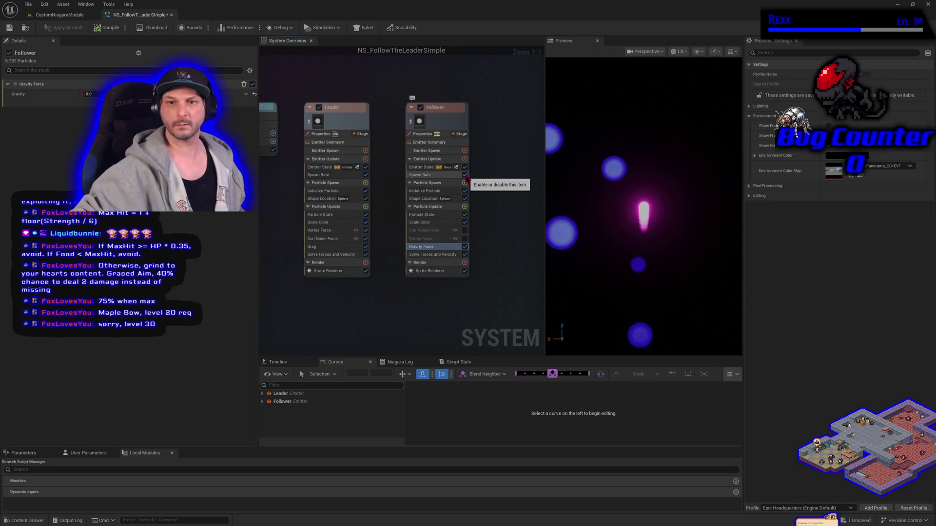
Add a New Scratch Pad Module to the Follower's Emitter Update stage
click(464, 159)
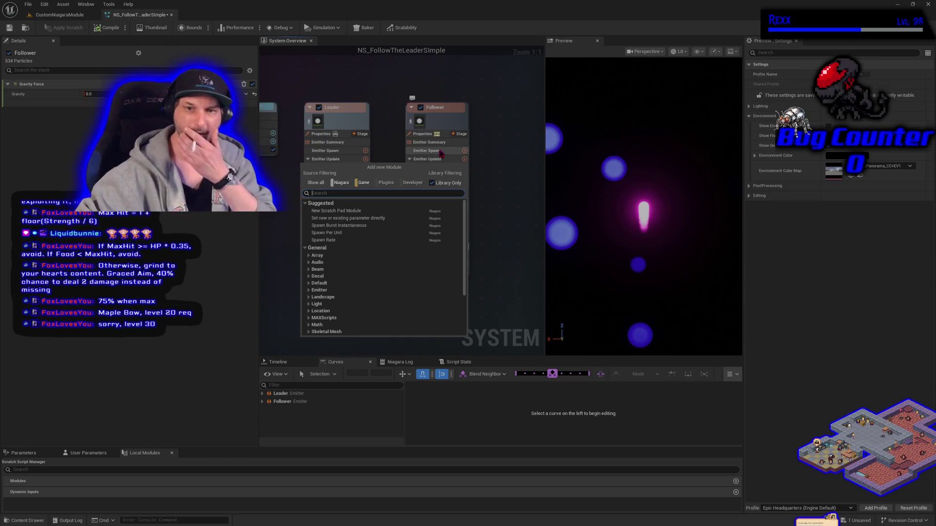
click(384, 211)
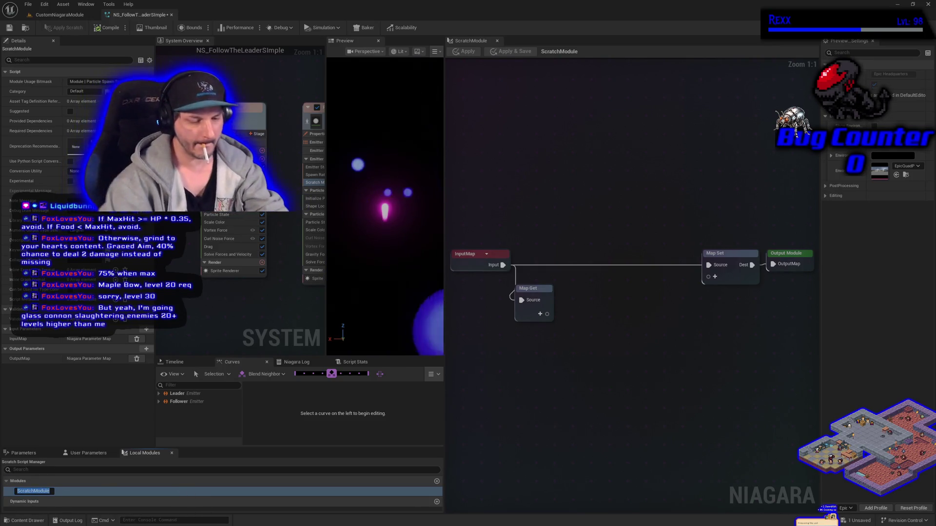
Rename ScratchModule in Local Modules to NMS_GetLeaderPosition
text(NMS_GetLeader)
key(Return)
text(Position)
key(Return)
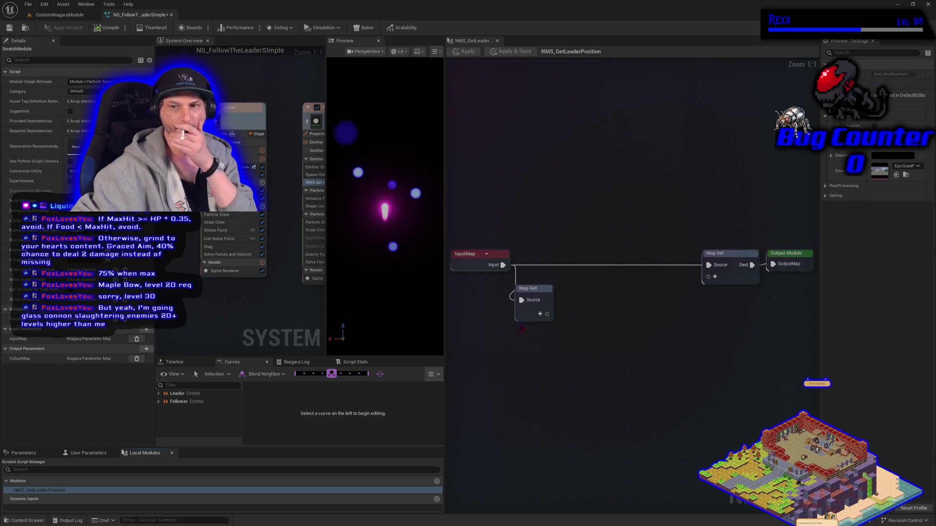
click(540, 315)
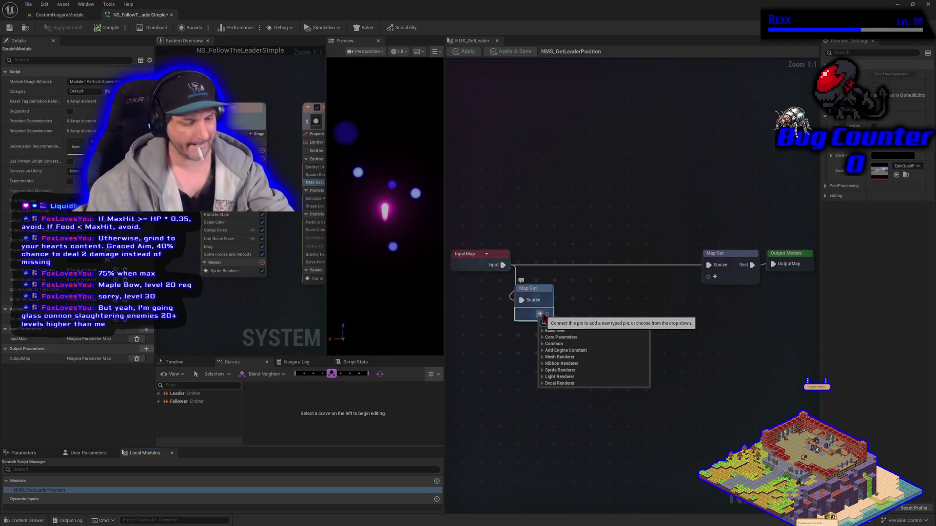
Add a Particle Attribute Reader input to Map Get and name its pin LeadingEmitter
text(article Attribute)
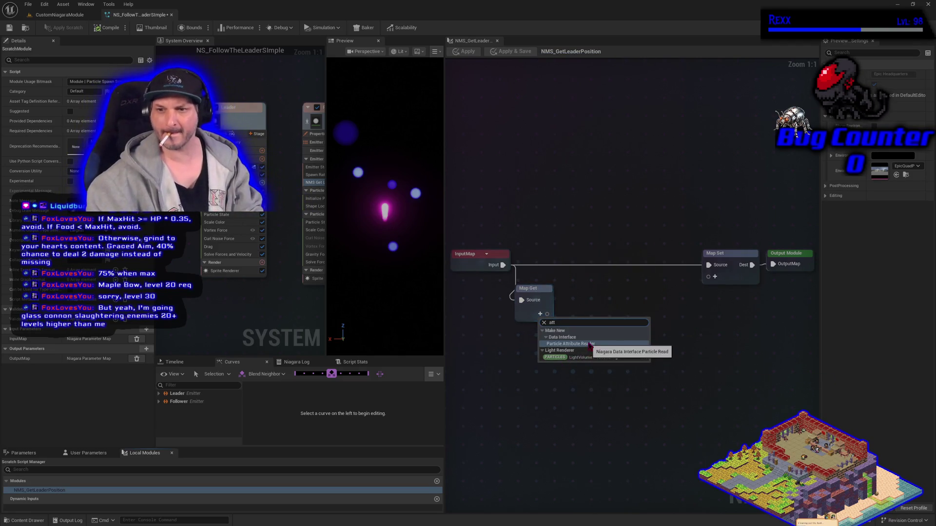
click(590, 347)
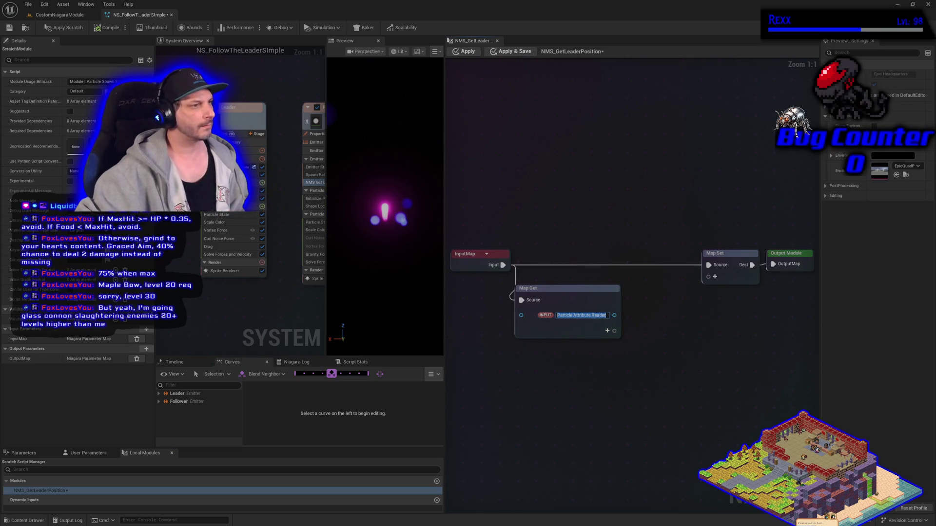
double_click(588, 315)
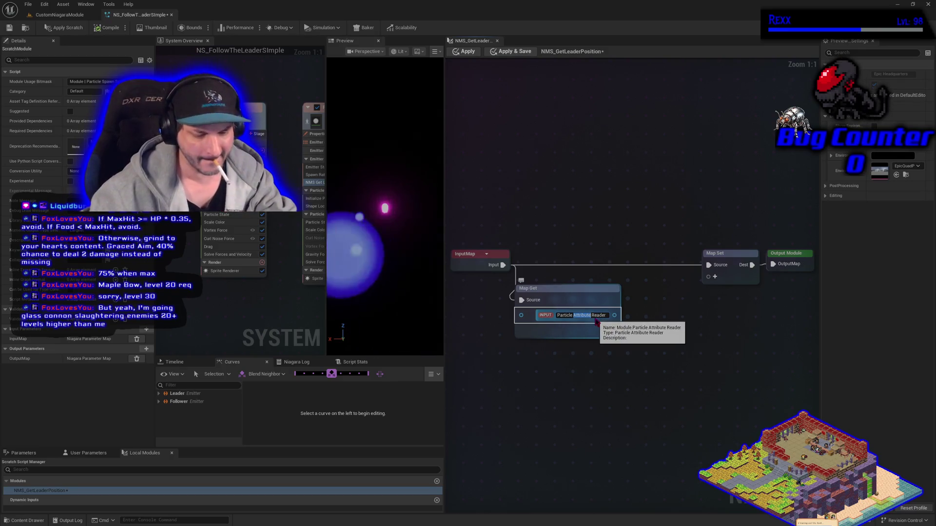
key(BackSpace)
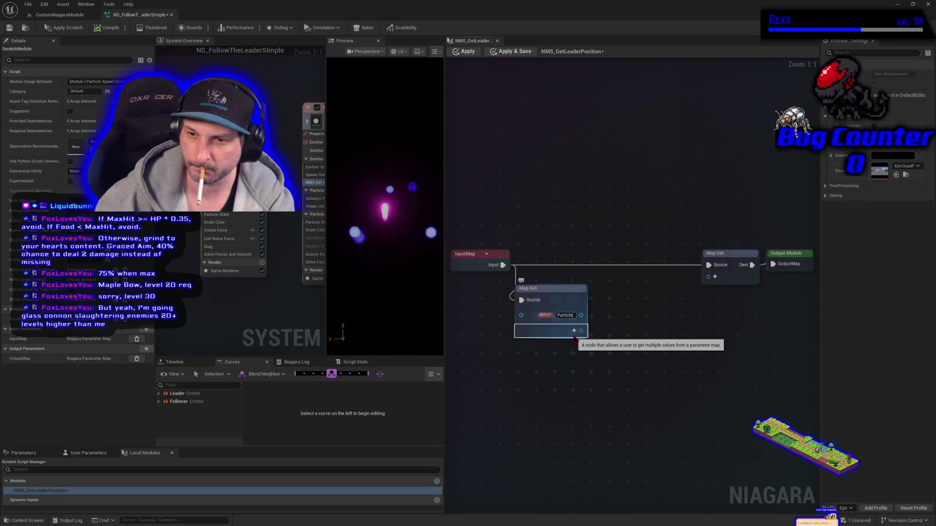
key(ctrl+a)
key(BackSpace)
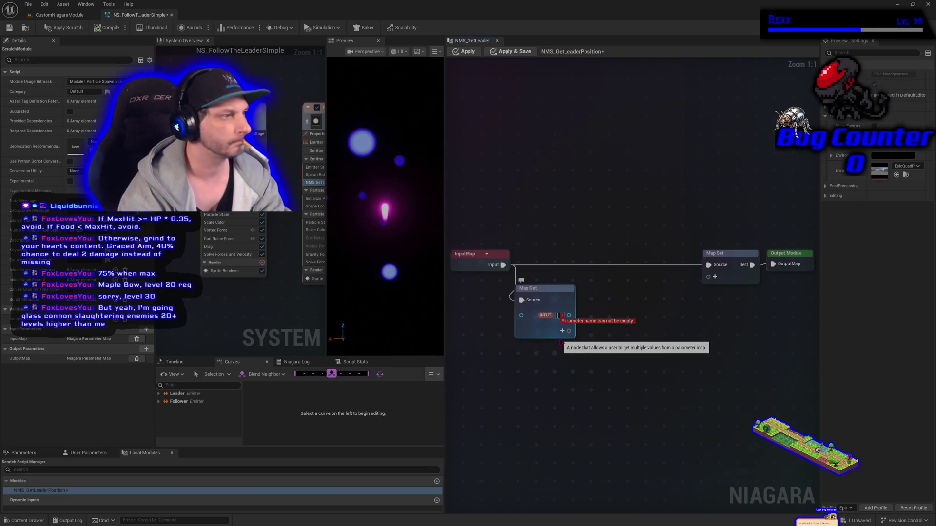
text(LeadingEmitter)
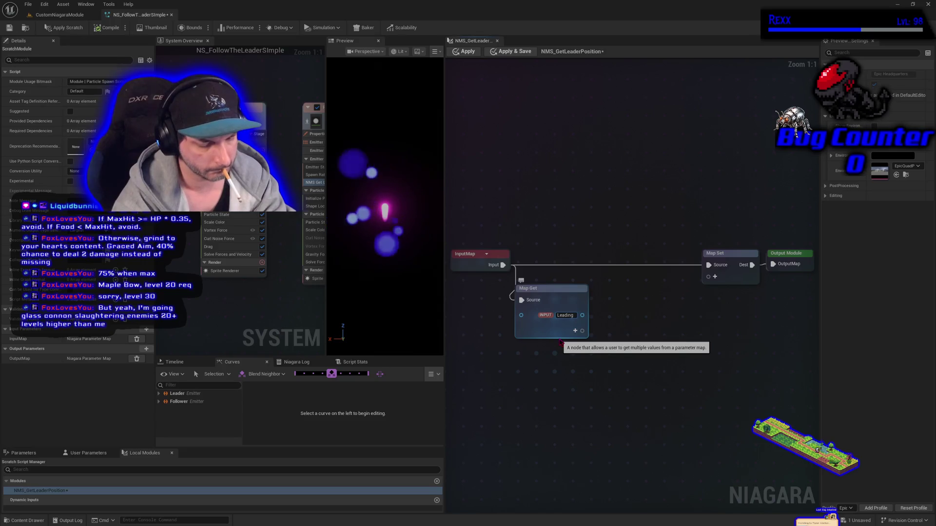
key(Return)
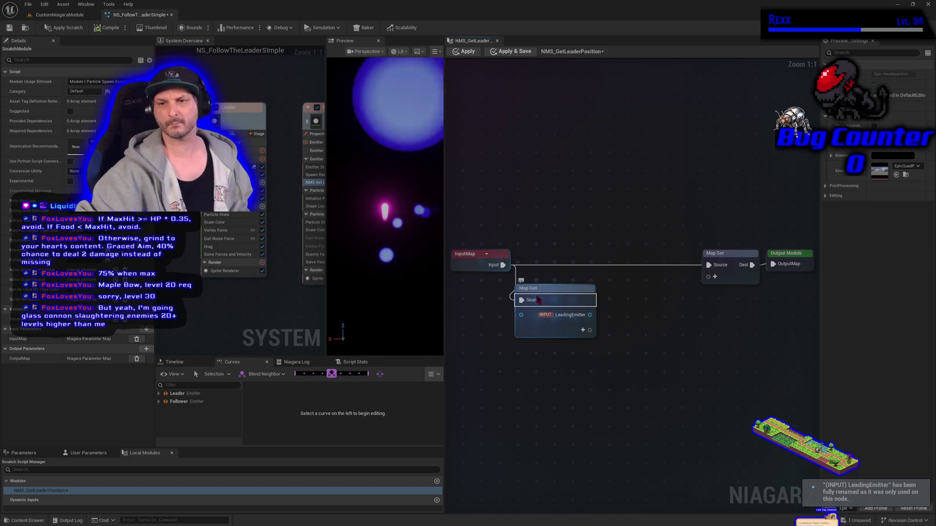
drag(548, 294, 555, 294)
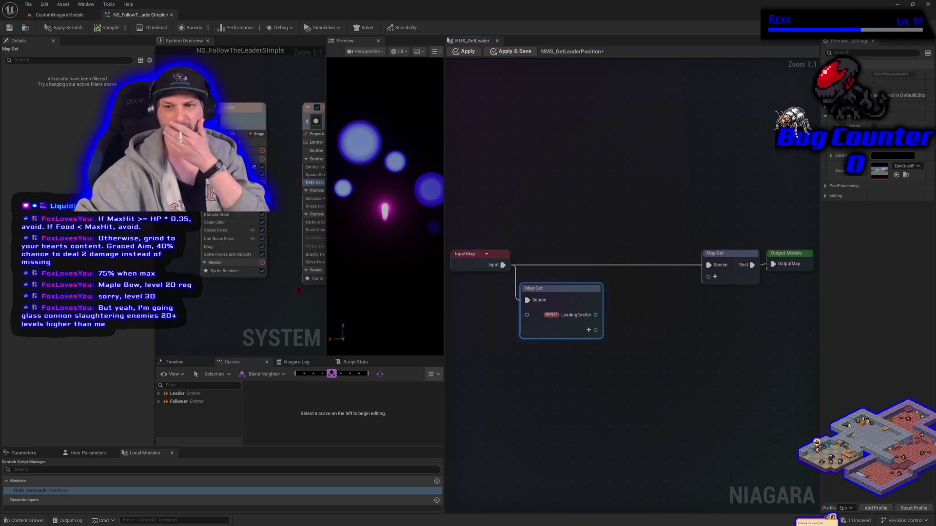
Wire a Get Position by Index node from the LeadingEmitter pin and line it up beside Map Get
mouse_move(595, 315)
mouse_down()
mouse_move(634, 322)
mouse_move(626, 317)
mouse_up()
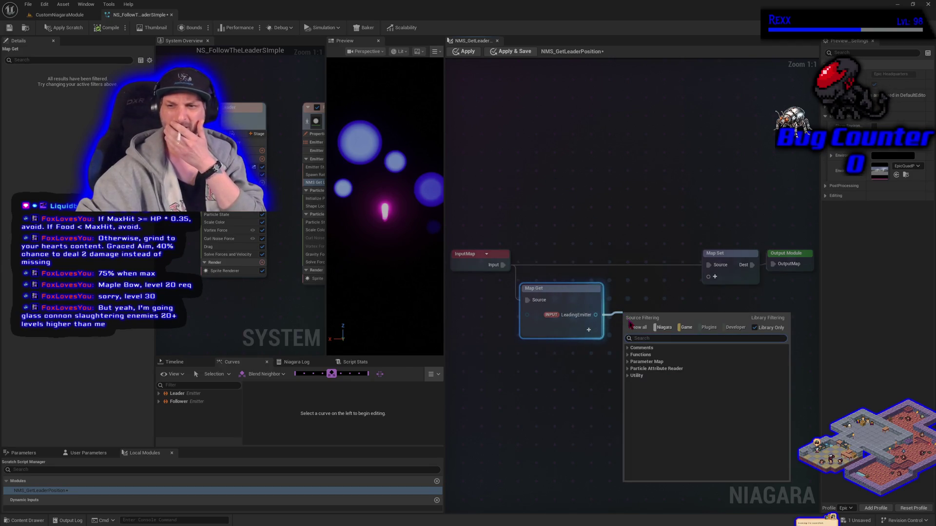
text(pos)
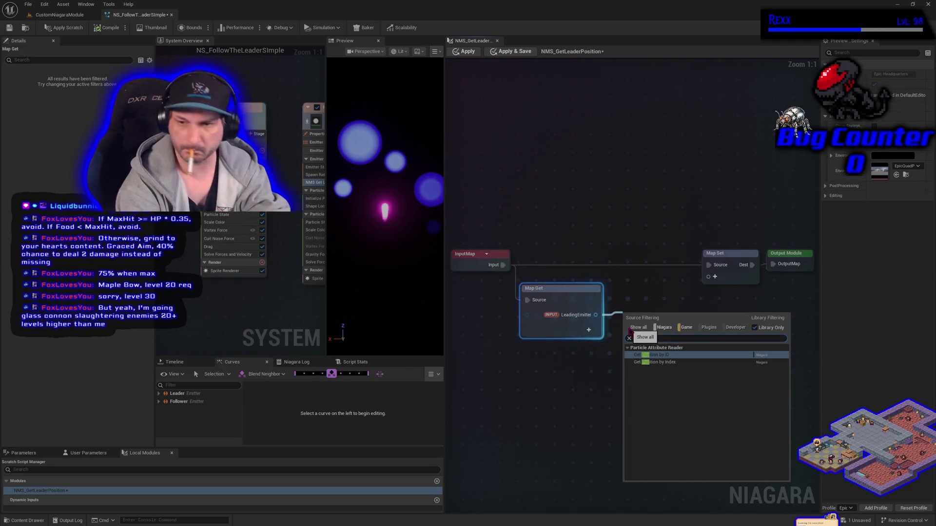
click(672, 363)
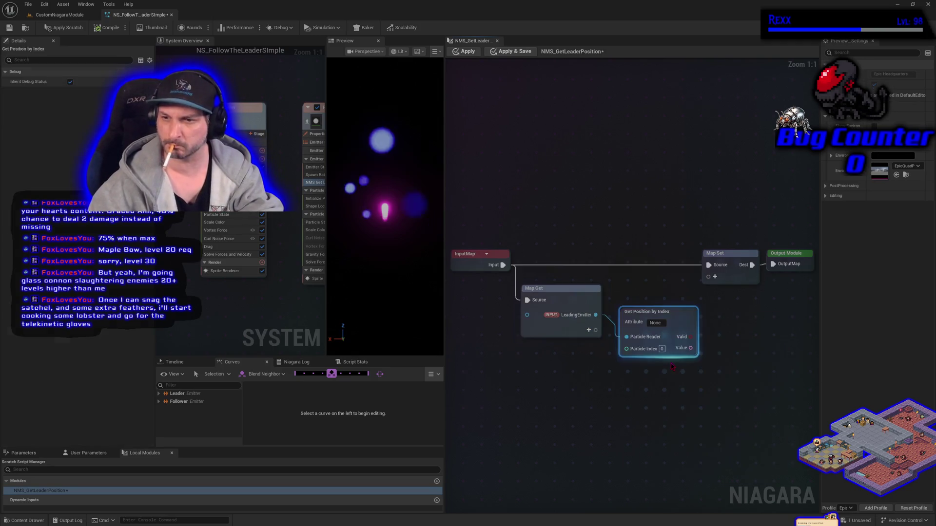
drag(651, 391, 574, 380)
mouse_move(577, 326)
mouse_down()
mouse_move(572, 303)
mouse_move(586, 328)
mouse_up()
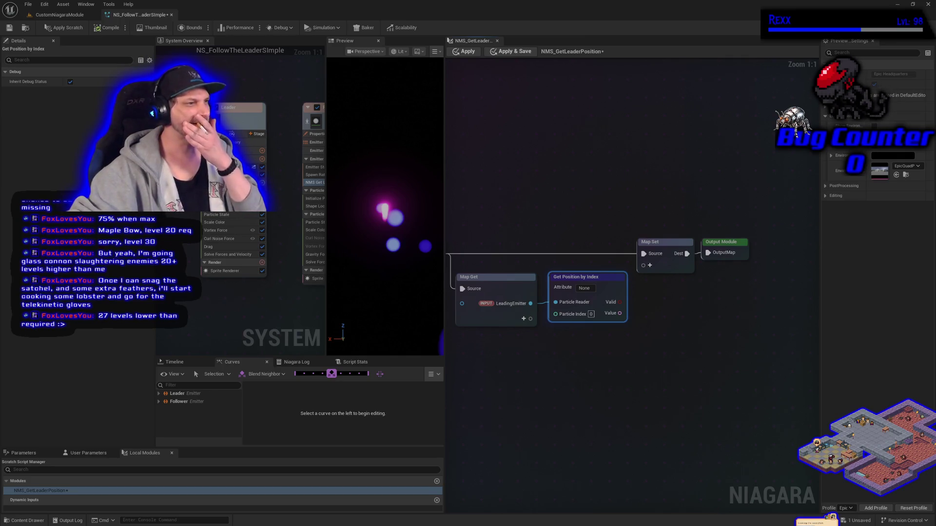
Set the Get Position by Index node's Attribute to Position
click(585, 288)
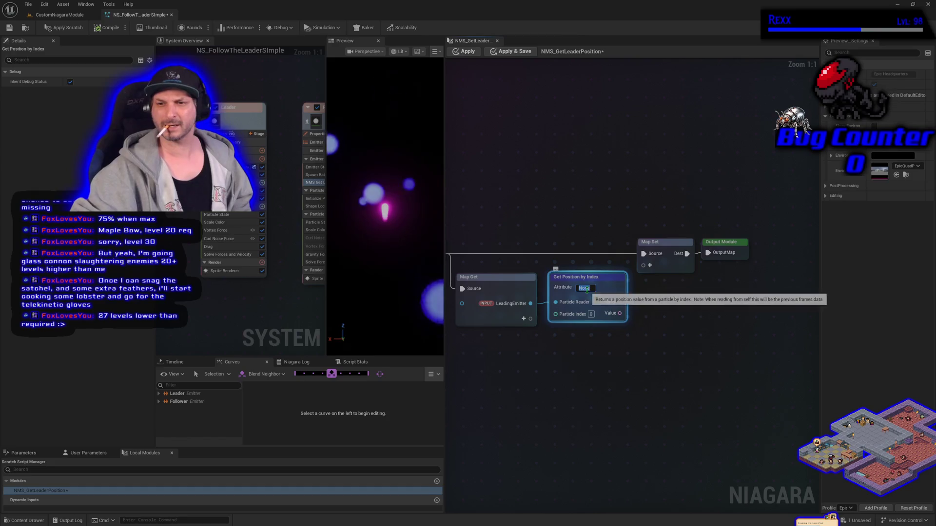
text(Posit)
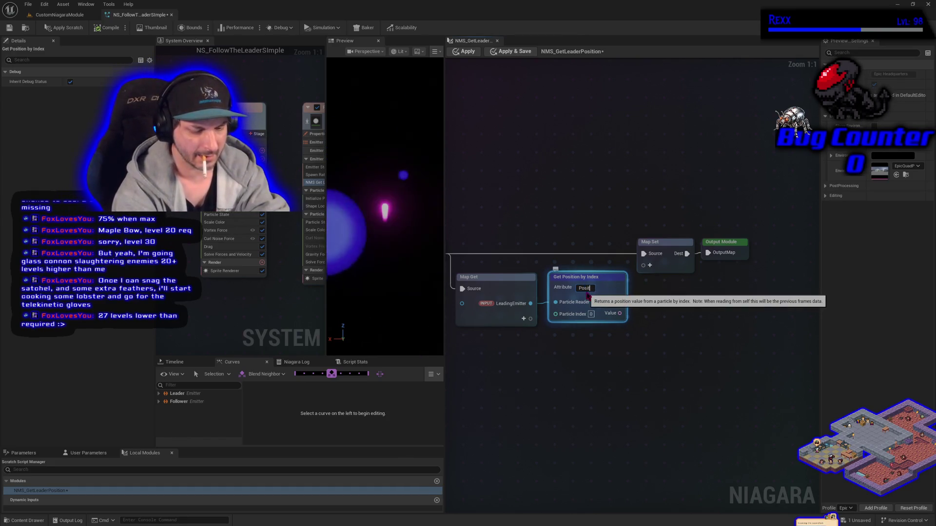
text(ion)
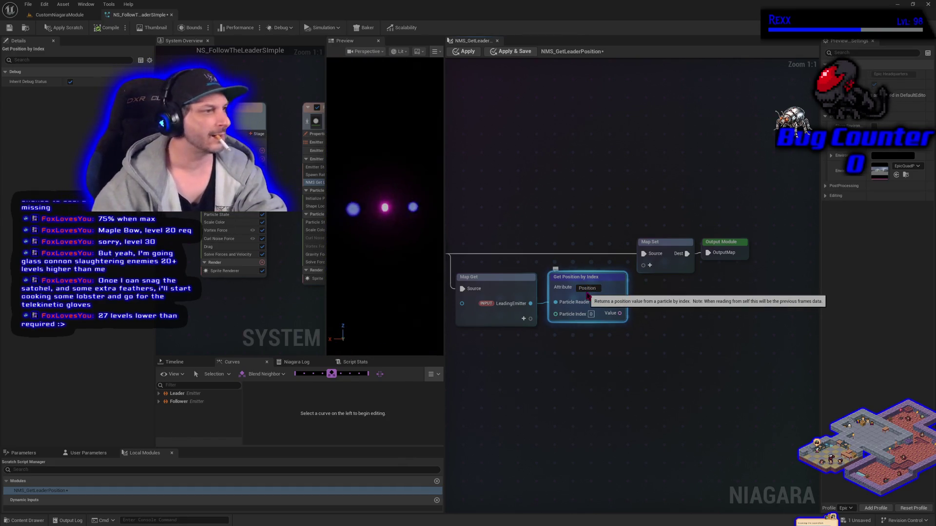
key(Return)
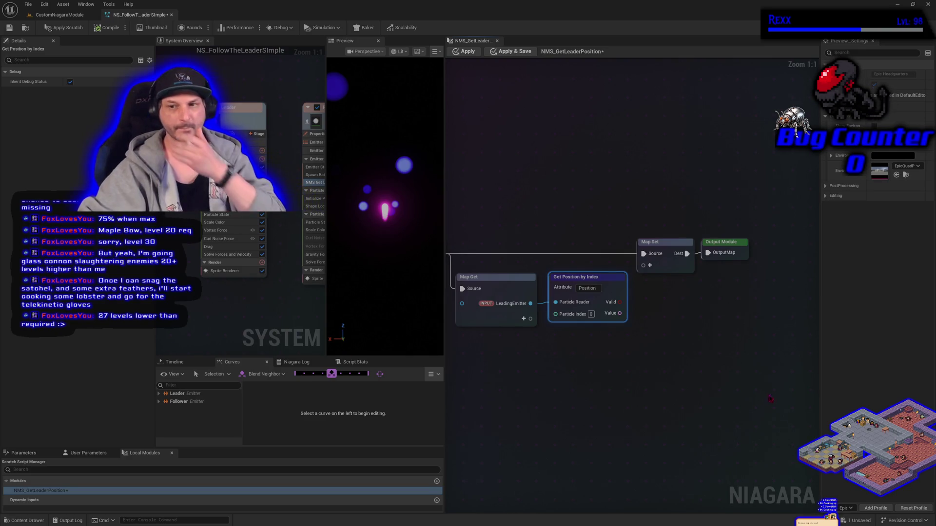
Move Get Position, Map Set and Output Module right, then add Get Num Particles from LeadingEmitter
scroll(566, 387, down, 2)
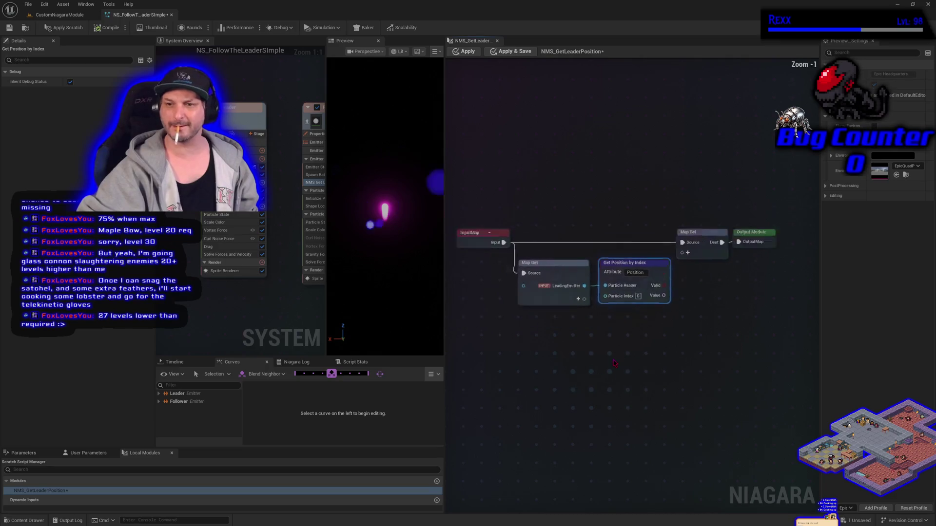
mouse_move(653, 317)
mouse_down()
mouse_move(722, 246)
mouse_move(696, 258)
mouse_up()
drag(634, 277, 704, 277)
mouse_move(587, 297)
mouse_down()
mouse_move(612, 324)
mouse_move(602, 315)
mouse_up()
text(get)
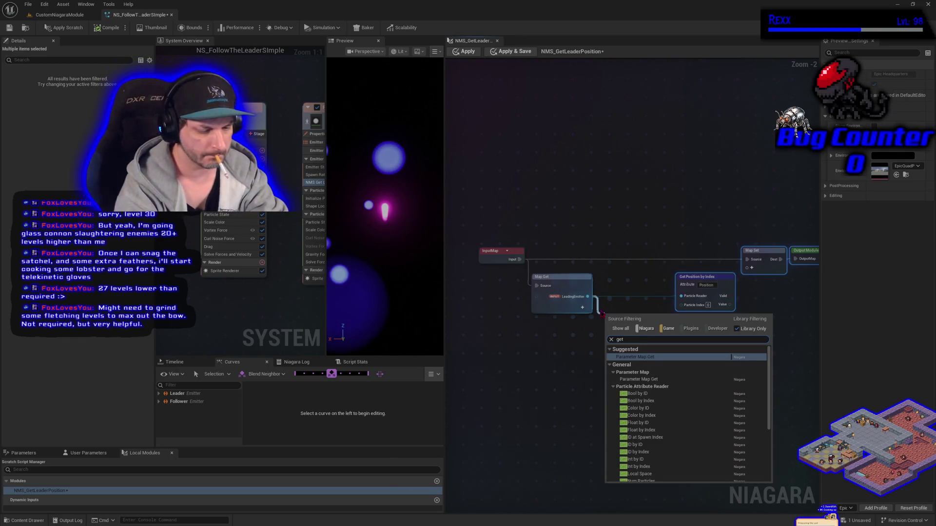
text( num)
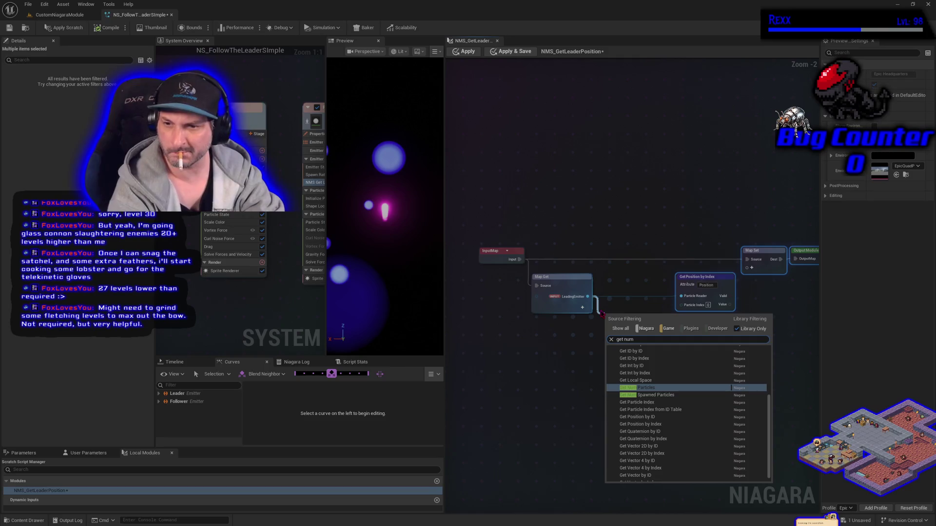
key(Return)
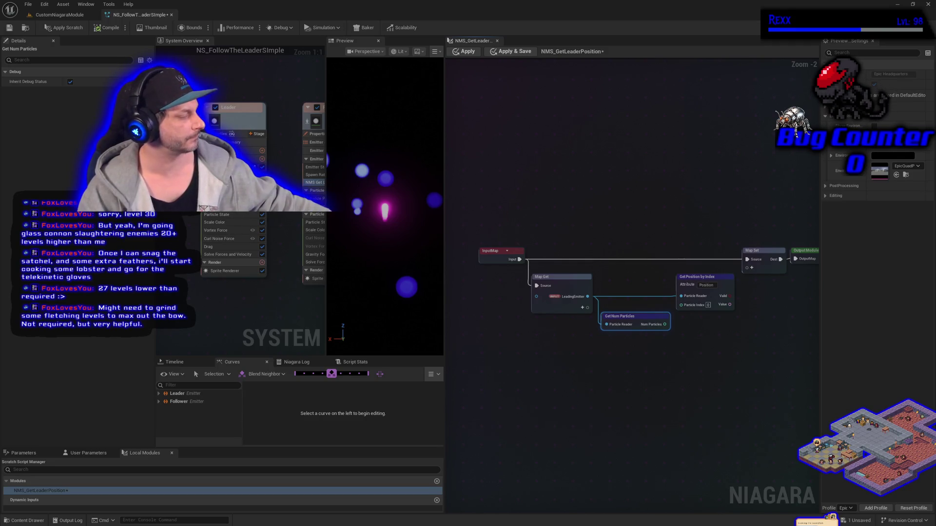
right_click(601, 397)
Place a Calculate Random Range Integer node and move it up and to the right
text(calc)
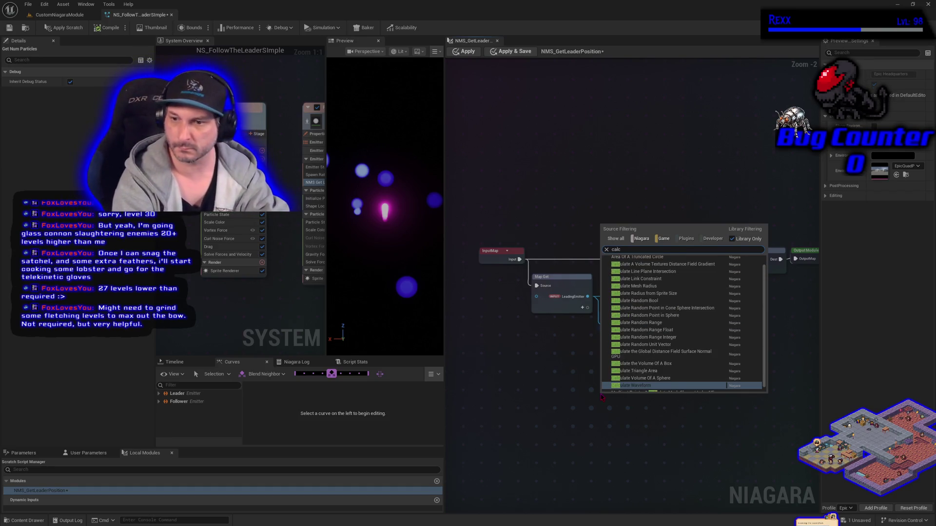
text(ulate rand)
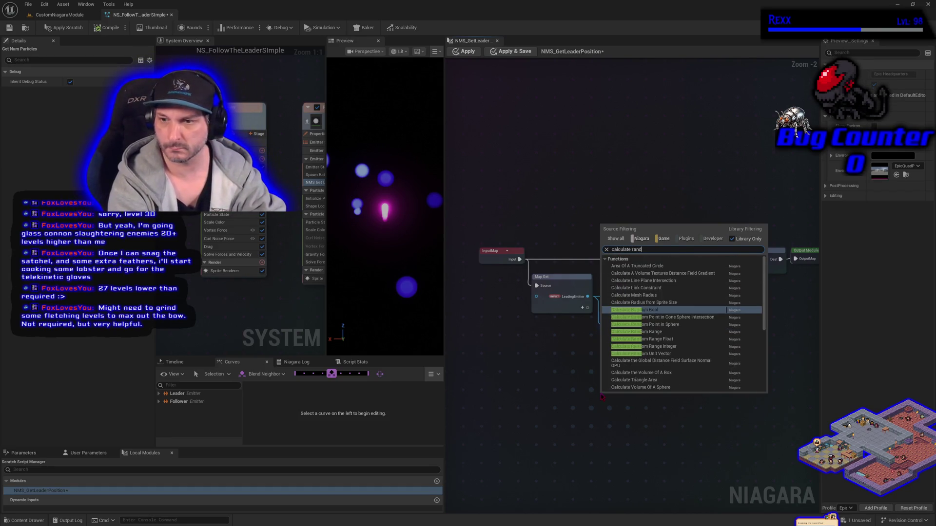
text(om int)
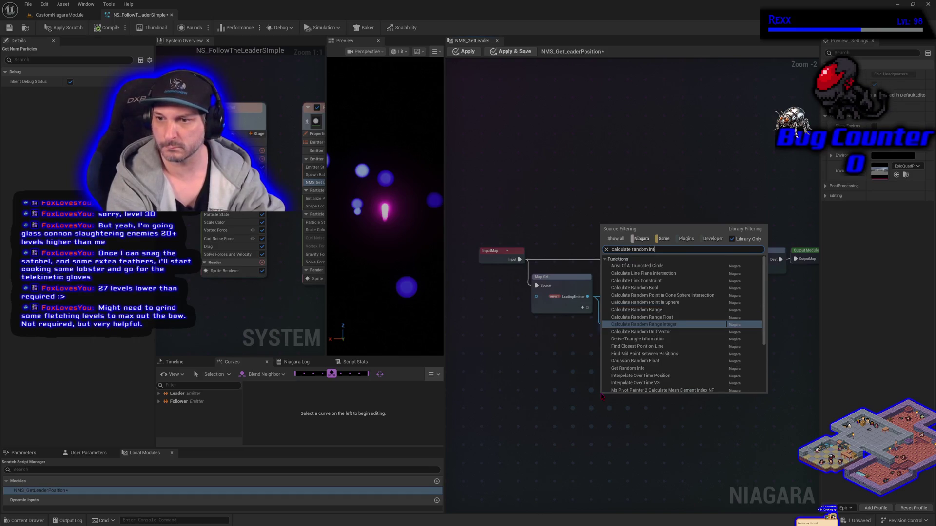
key(Return)
drag(601, 396, 606, 356)
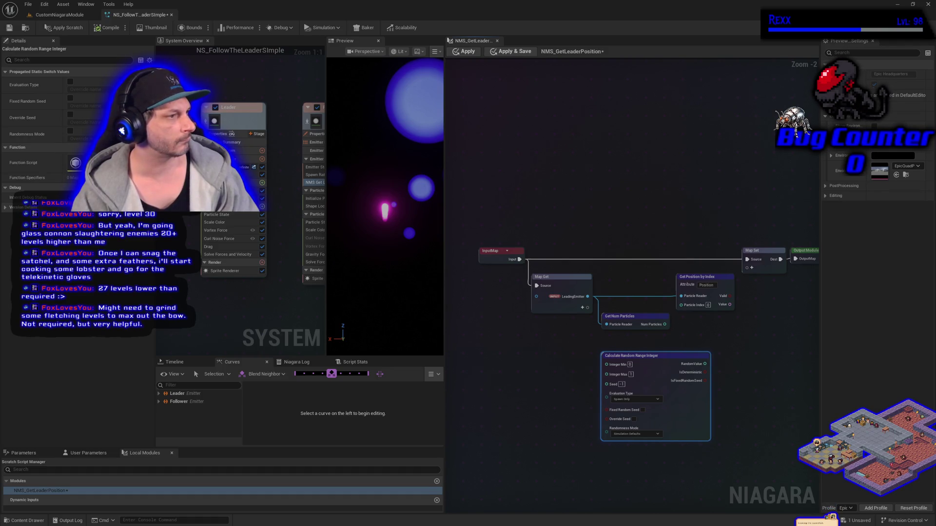
mouse_move(654, 366)
mouse_down()
mouse_move(689, 369)
mouse_move(763, 336)
mouse_up()
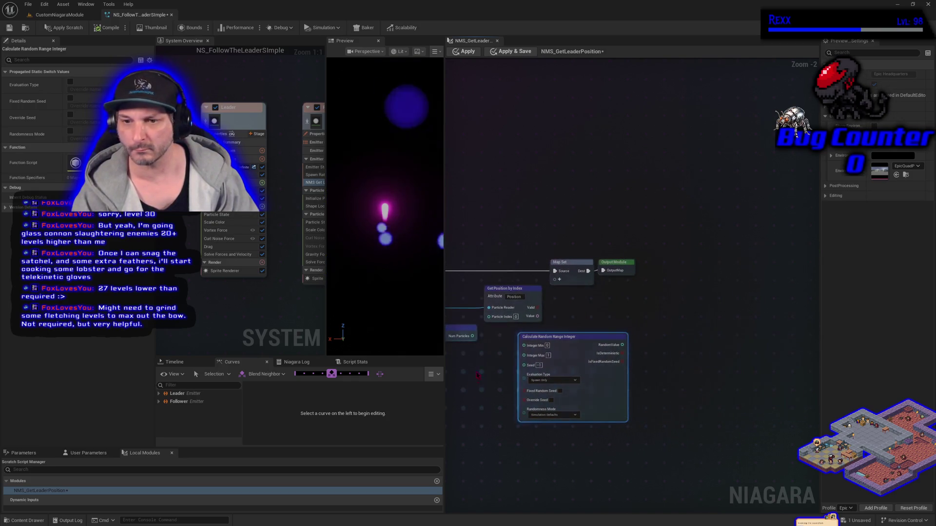
Shift the Map Set, Output Module and Get Position by Index nodes further right
drag(587, 194, 690, 279)
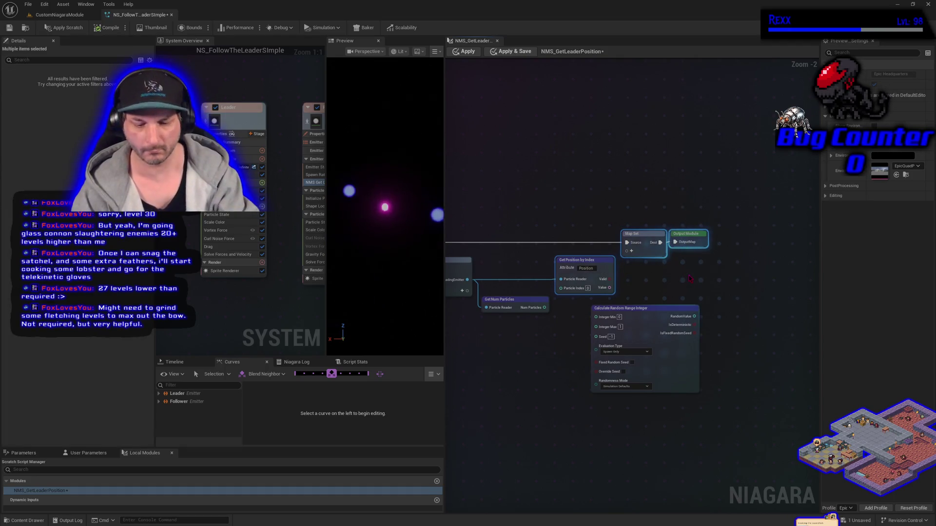
drag(609, 265, 724, 266)
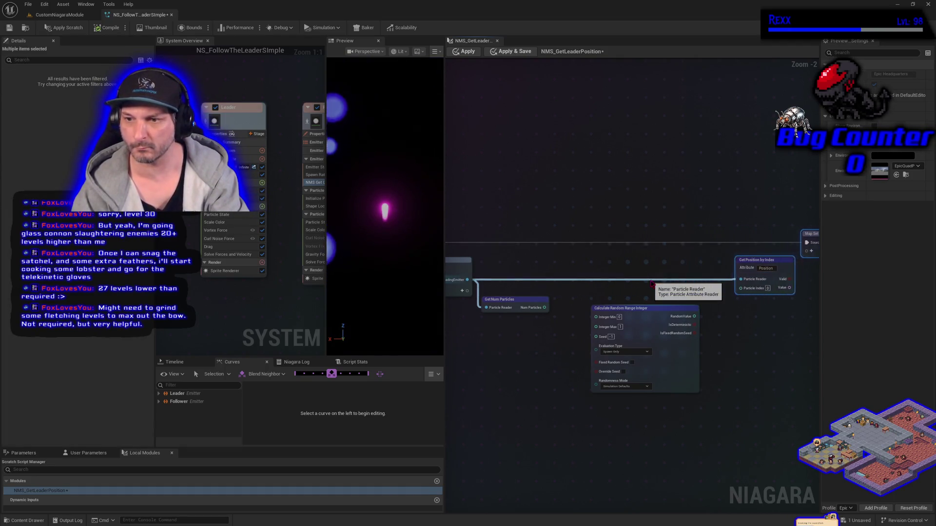
drag(652, 284, 732, 283)
drag(545, 308, 563, 306)
Create a Subtract node from Num Particles and move the random integer node to its right
text(-)
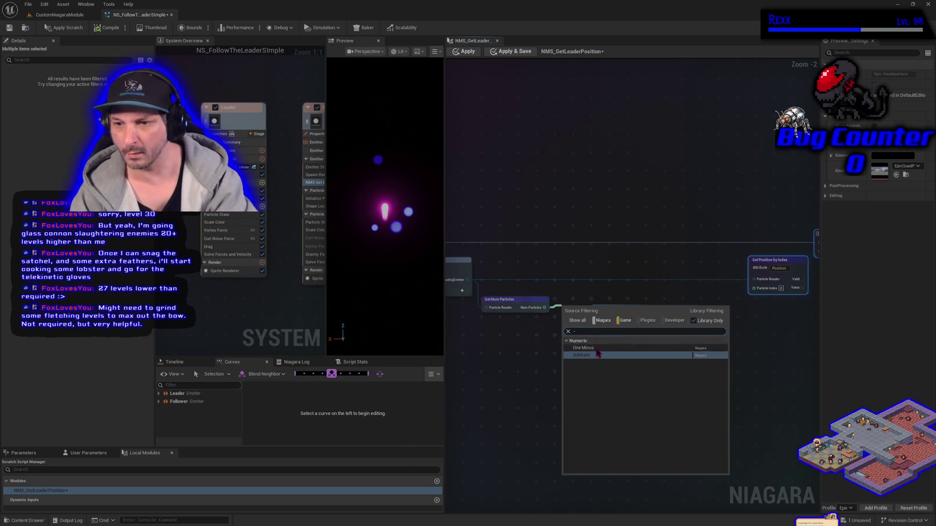
key(Return)
mouse_move(648, 315)
mouse_down()
mouse_move(690, 333)
mouse_move(692, 307)
mouse_up()
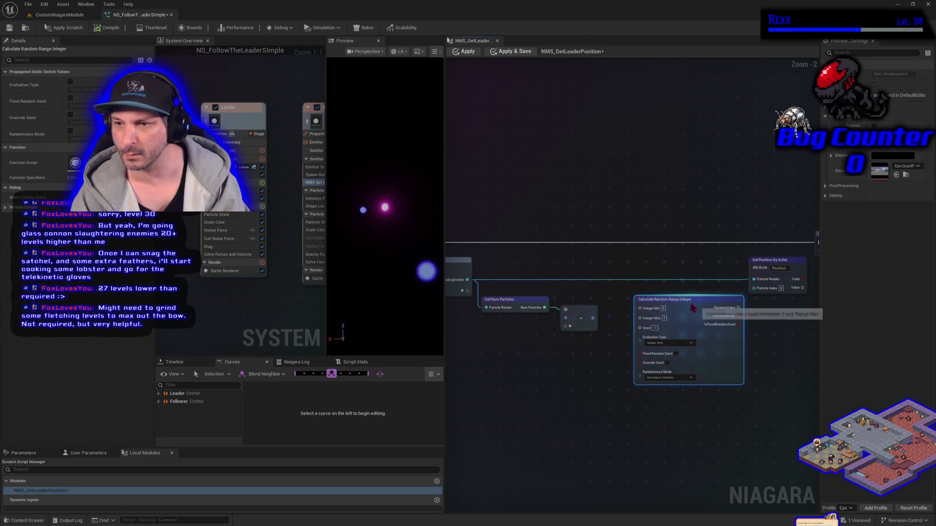
click(585, 311)
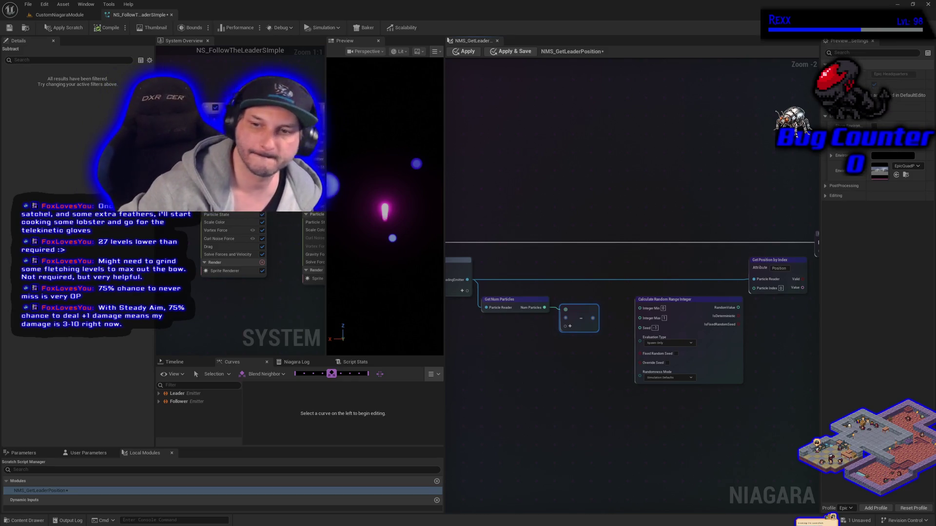
Place a Make int32 node and connect it to the Subtract node's second input
click(515, 426)
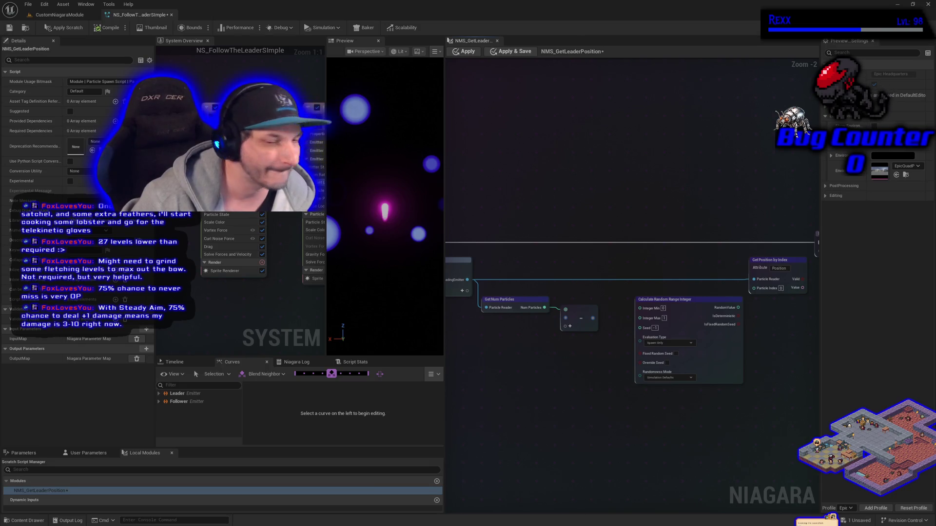
right_click(498, 374)
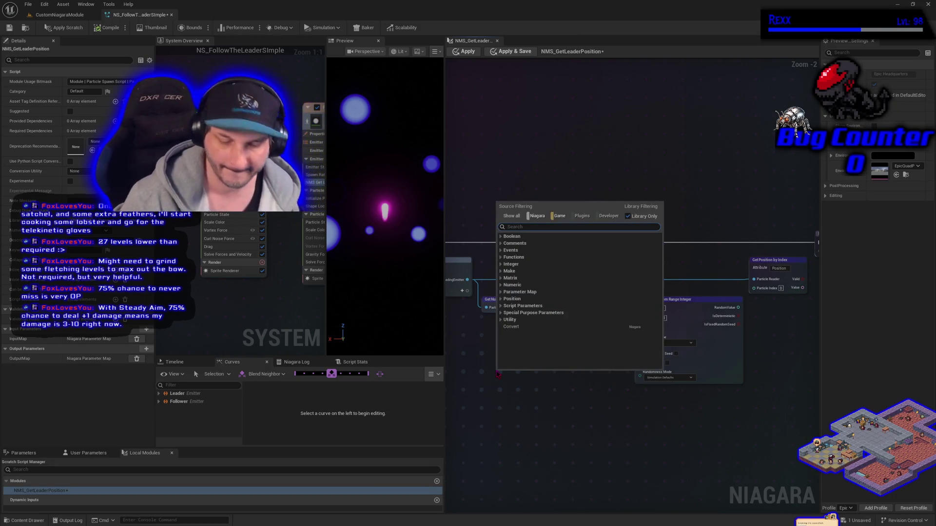
text(int)
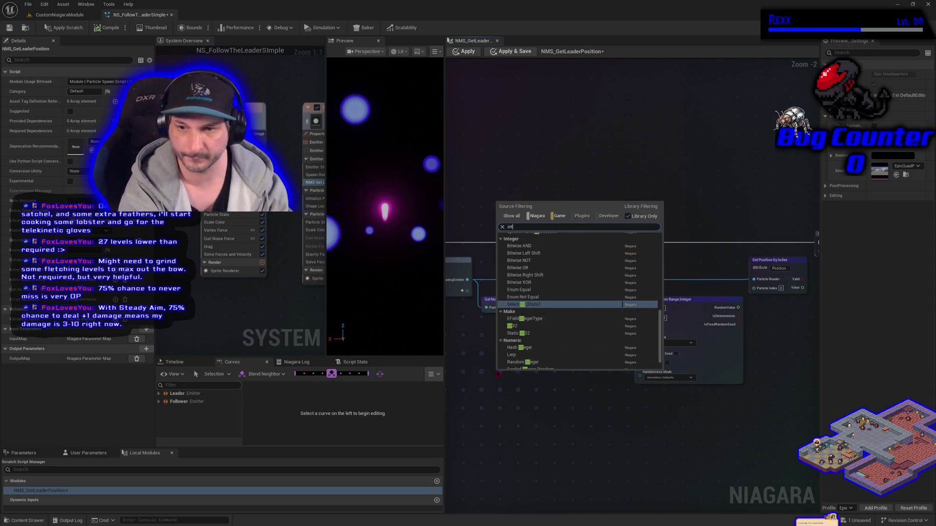
text(32)
key(Return)
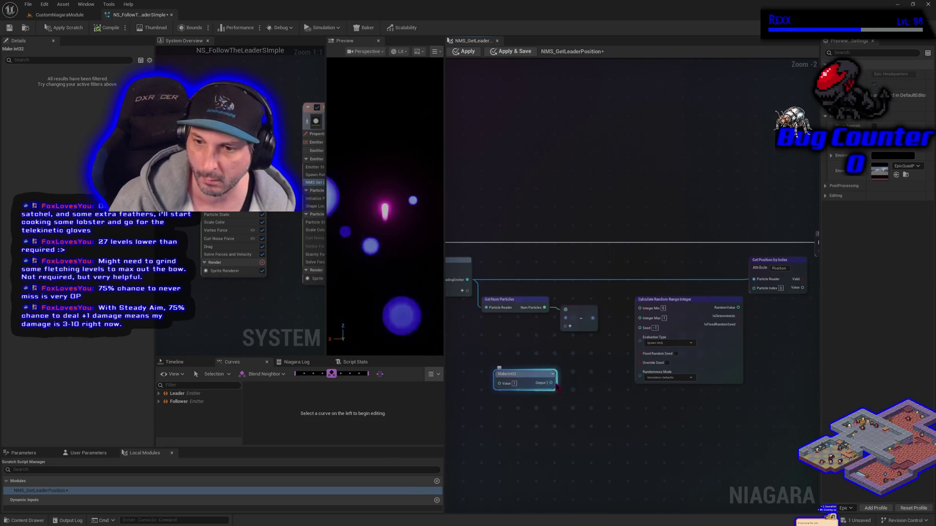
mouse_move(551, 383)
mouse_down()
mouse_move(565, 316)
mouse_move(569, 325)
mouse_move(532, 380)
mouse_move(518, 328)
mouse_up()
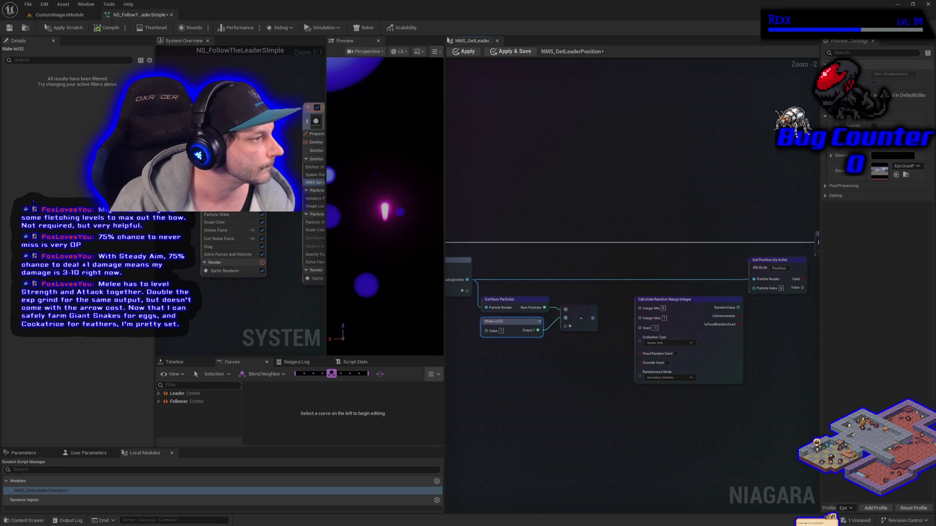
Wire the subtraction into Integer Max, the random value into Particle Index, and the position into Map Set
drag(591, 322, 640, 318)
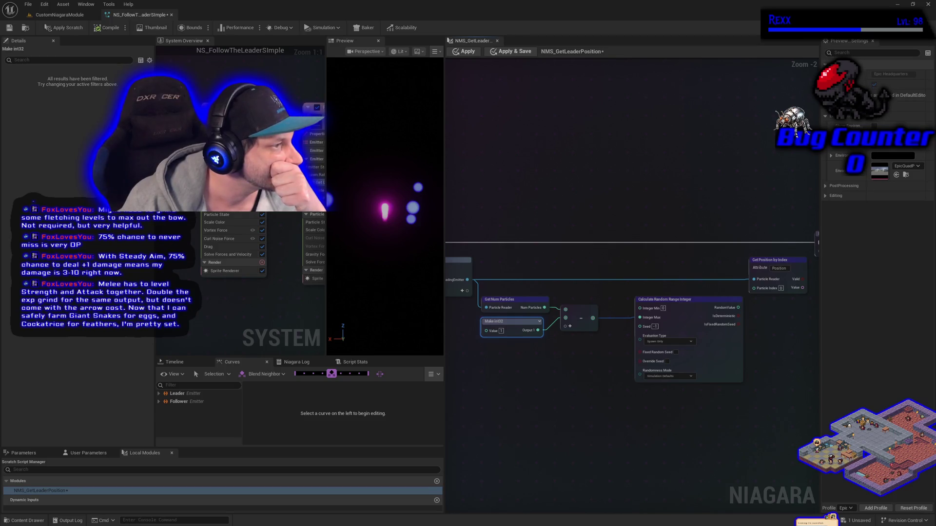
mouse_move(739, 307)
mouse_down()
mouse_move(768, 300)
mouse_move(754, 288)
mouse_up()
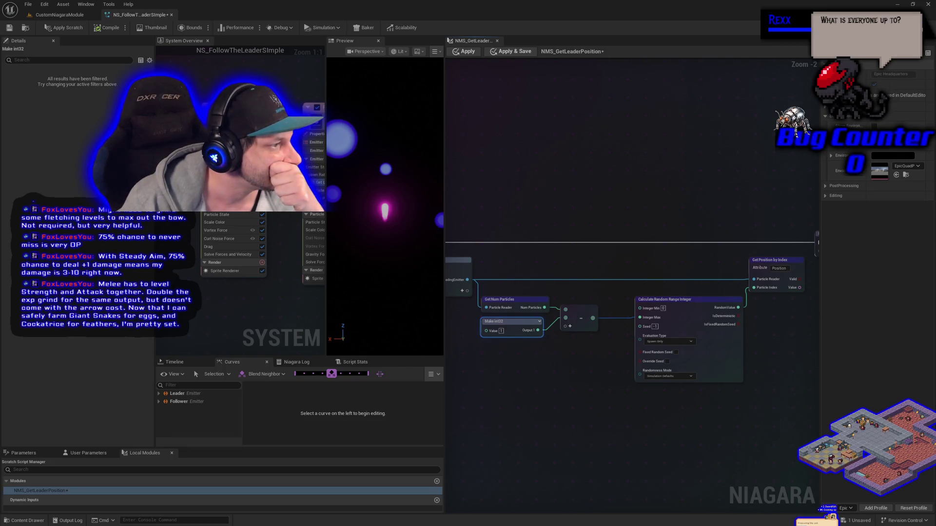
drag(669, 442, 482, 440)
drag(624, 241, 716, 222)
drag(658, 236, 746, 223)
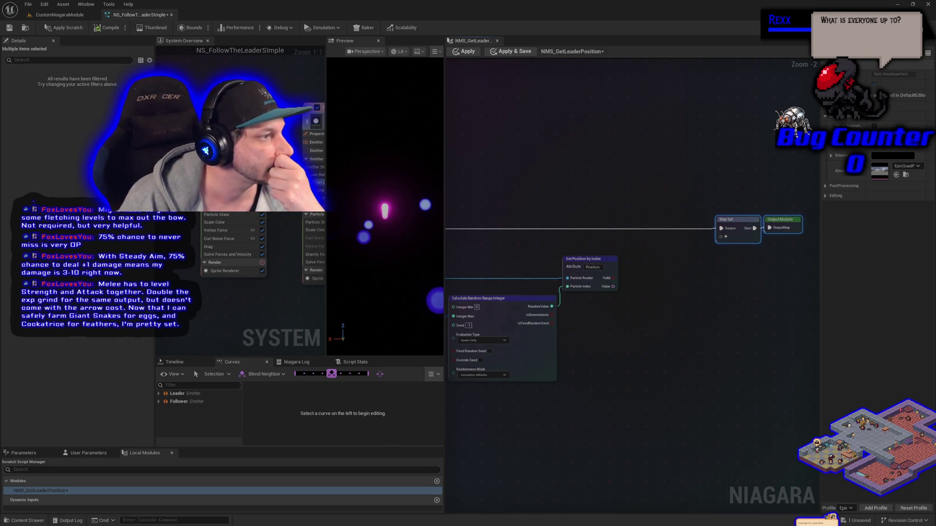
drag(613, 286, 722, 239)
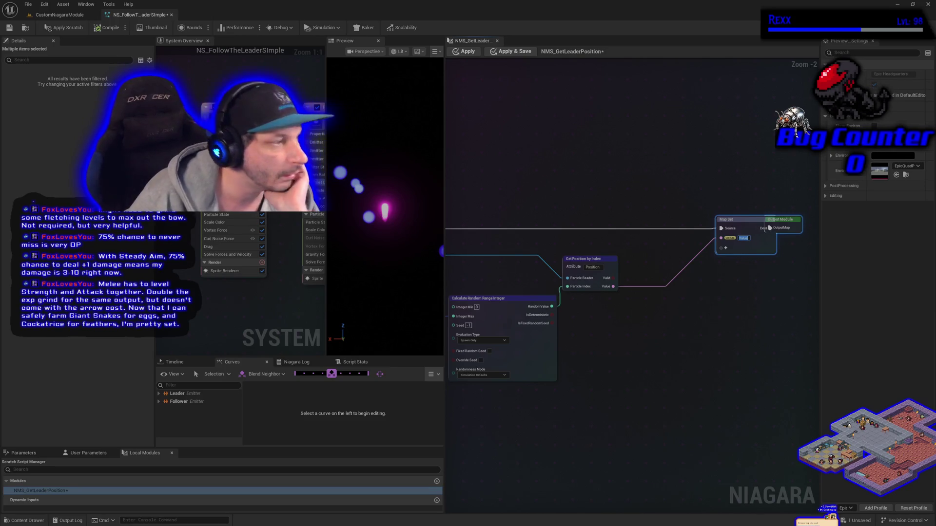
Change the Map Set value's namespace to Emitter and shift Map Set and Output Module right
right_click(733, 240)
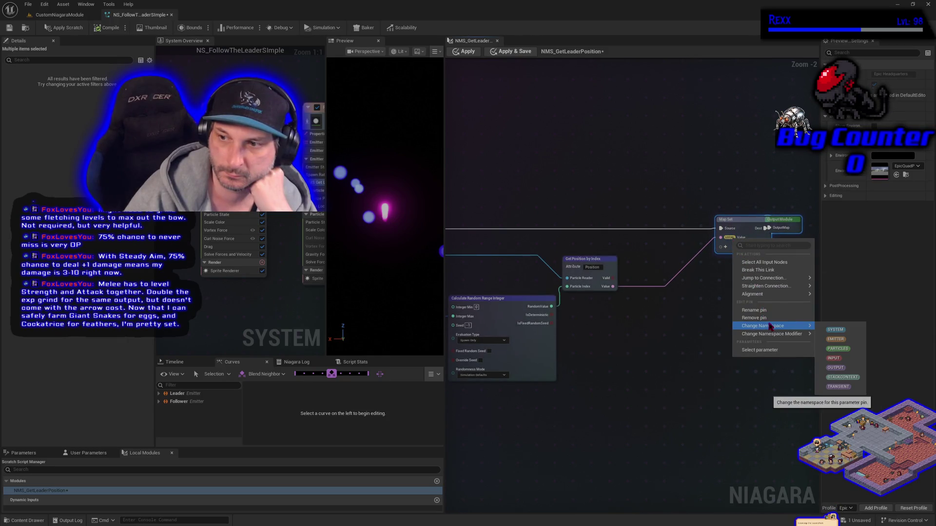
click(828, 343)
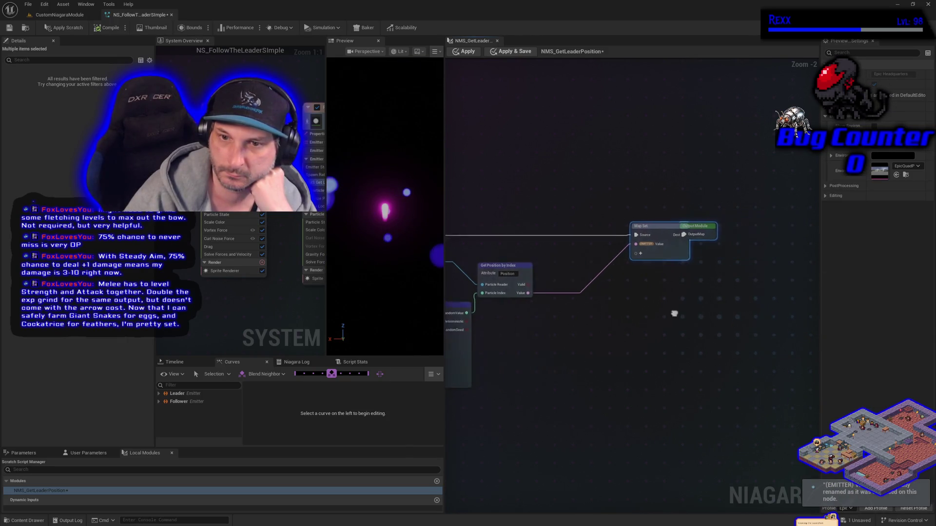
drag(659, 230, 719, 234)
click(683, 234)
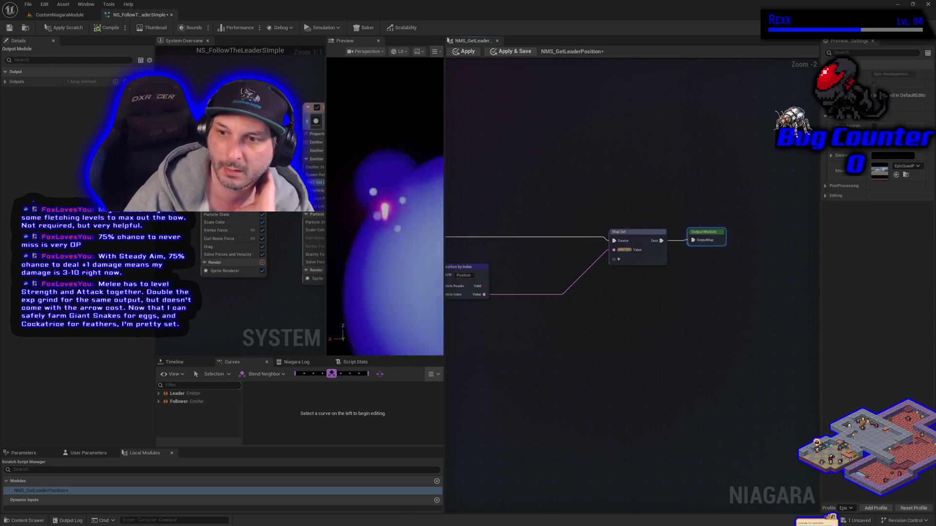
Rename the Map Set's Emitter.Value pin to LeaderPosition and save the system
click(645, 257)
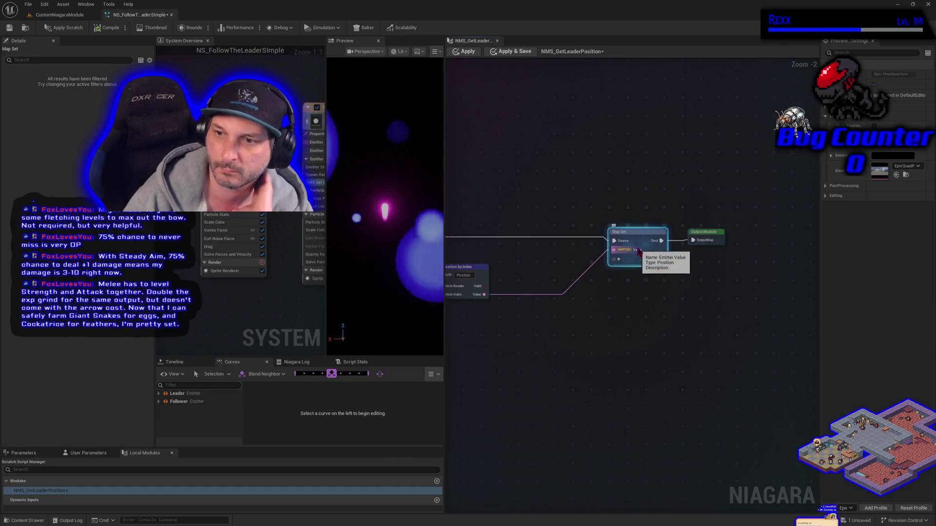
right_click(638, 251)
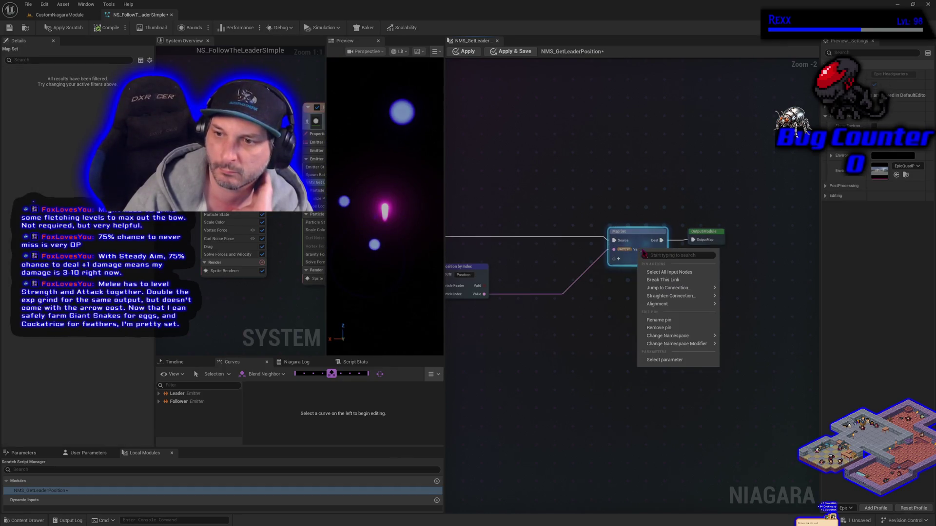
click(662, 322)
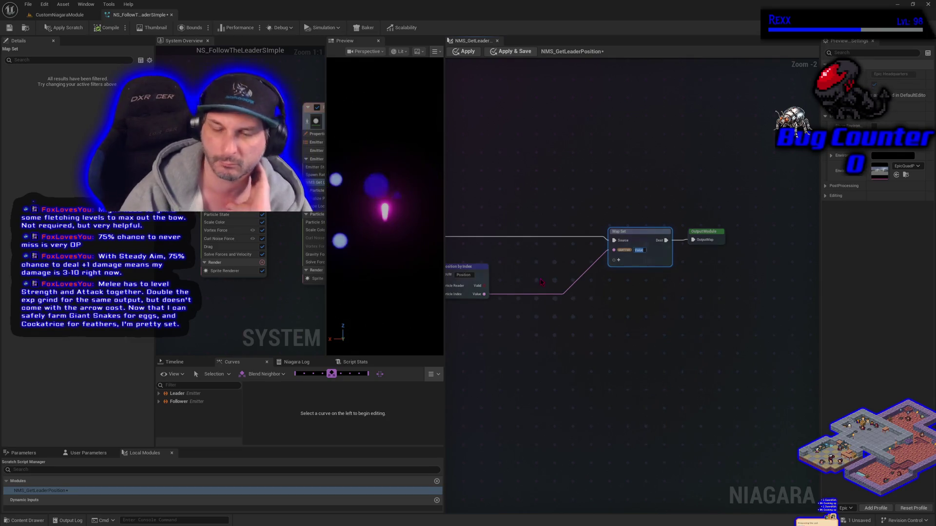
text(Lea)
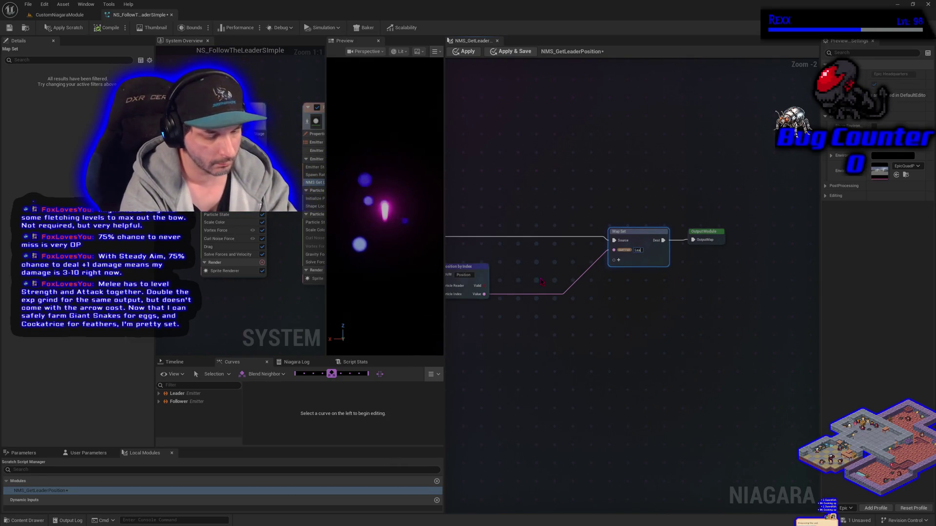
text(derPosition)
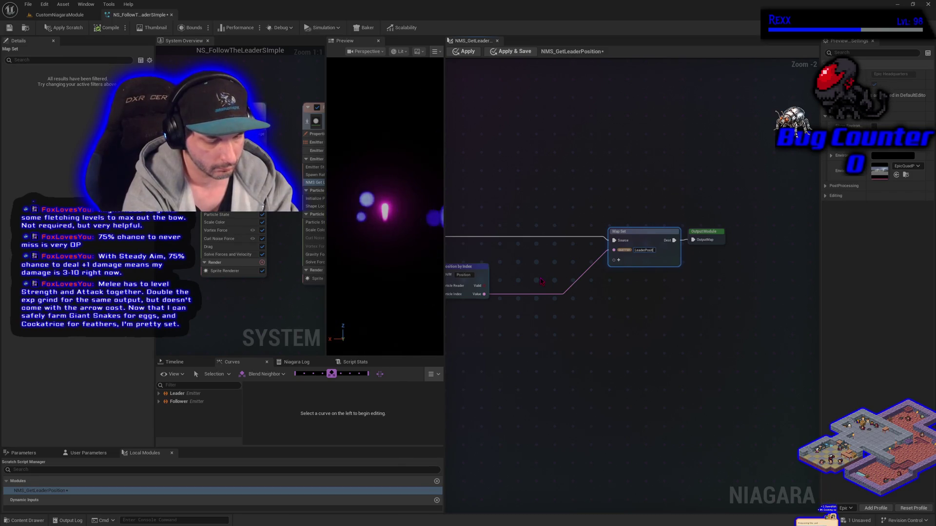
key(Return)
key(ctrl+s)
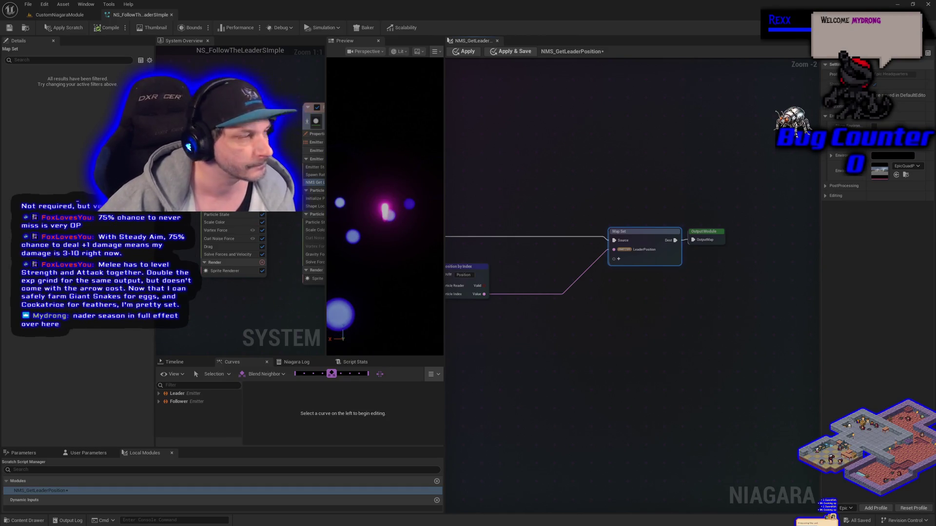
Apply the NMS_GetLeaderPosition scratch changes, compile the system, then switch to the music player
click(71, 30)
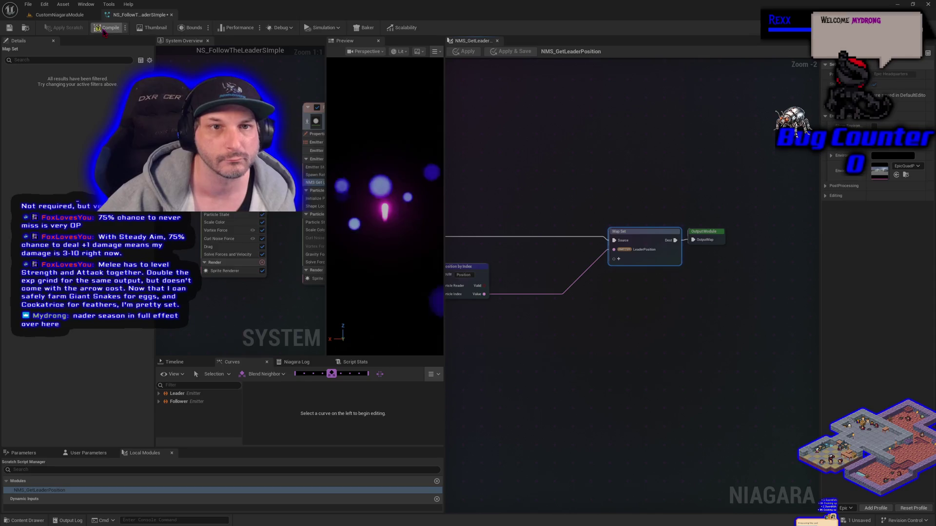
click(9, 28)
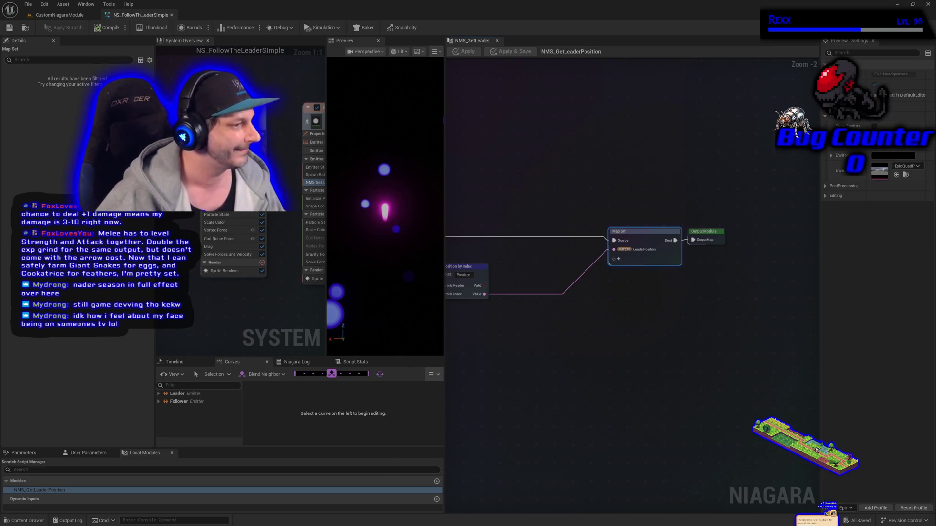
key(alt+Tab)
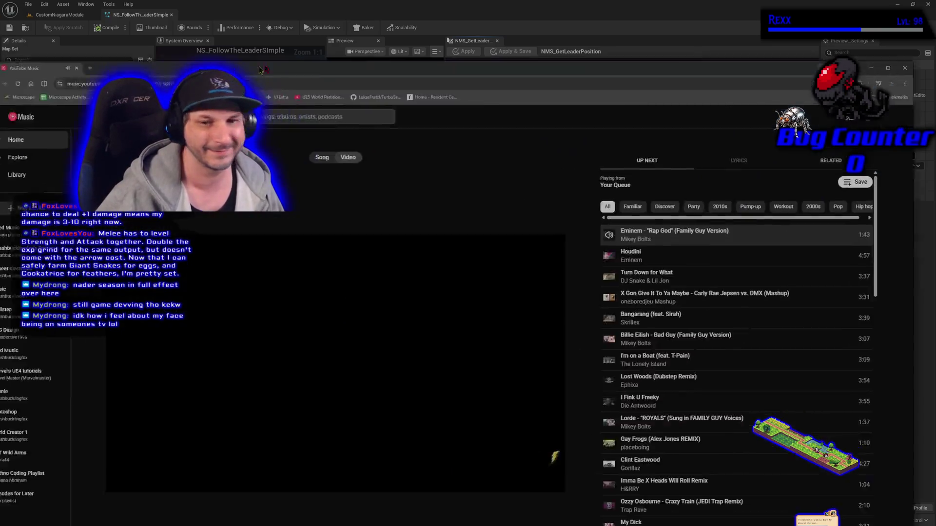
Watch the YouTube Music video full screen, exit full screen, and return to the Niagara editor
key(f)
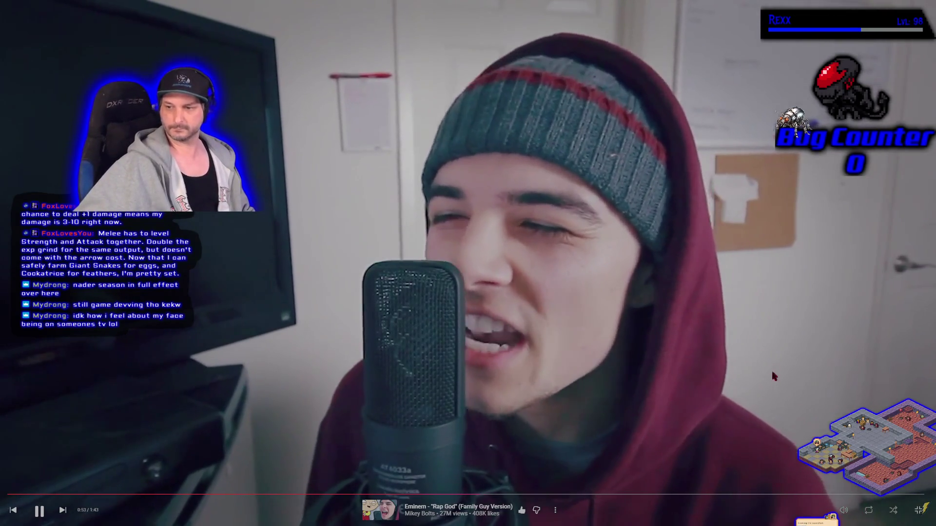
key(Escape)
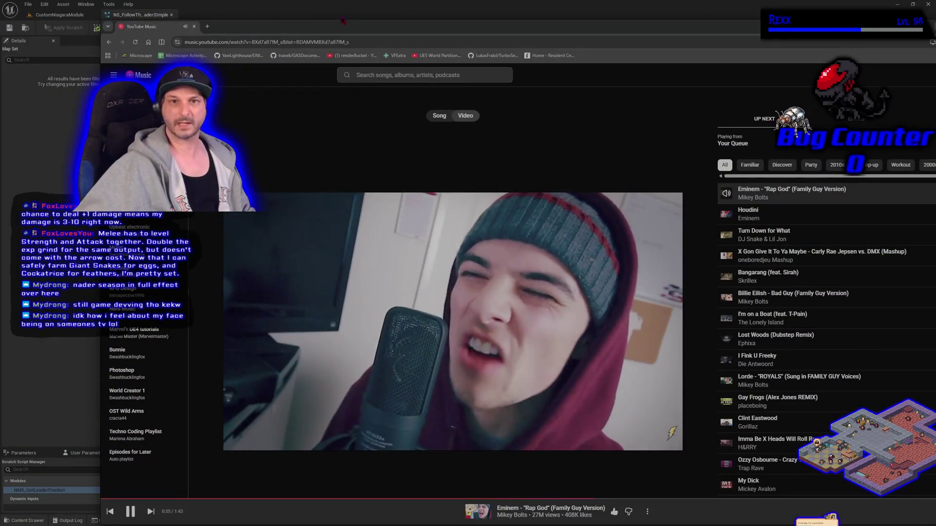
key(alt+Tab)
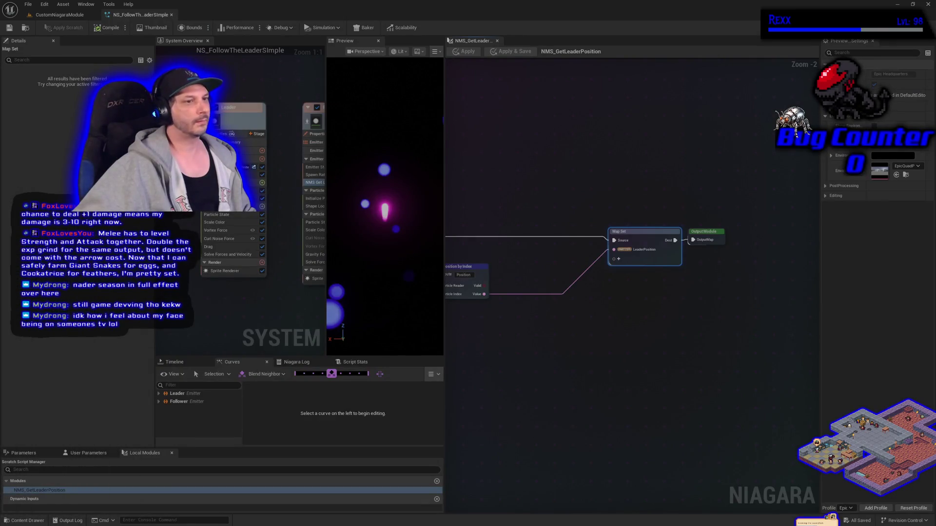
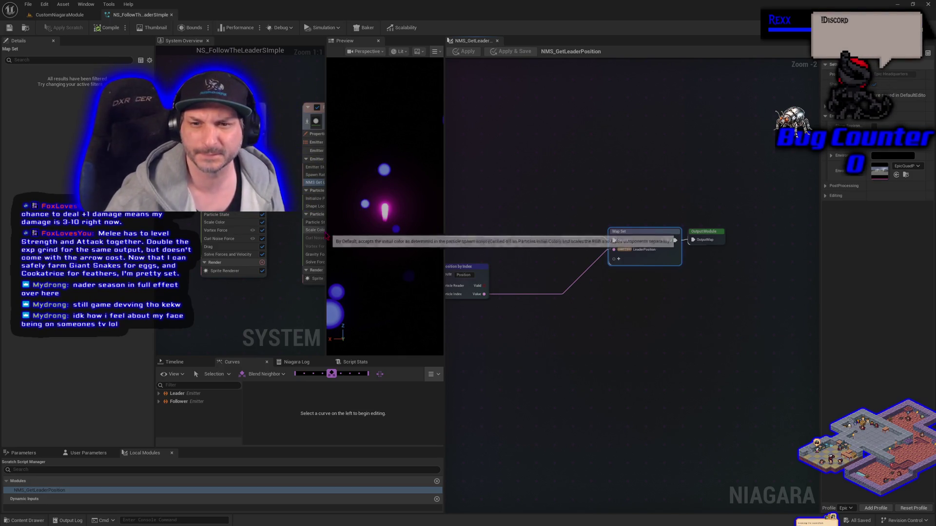
Set the Get Leader Position module's Emitter Binding to 'Leader' and recompile the system
drag(274, 305, 247, 305)
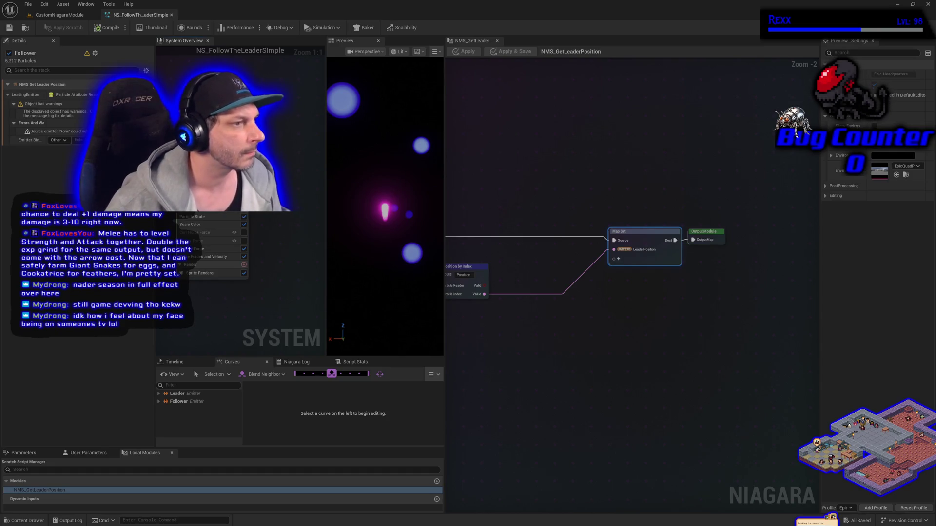
click(77, 140)
text(L)
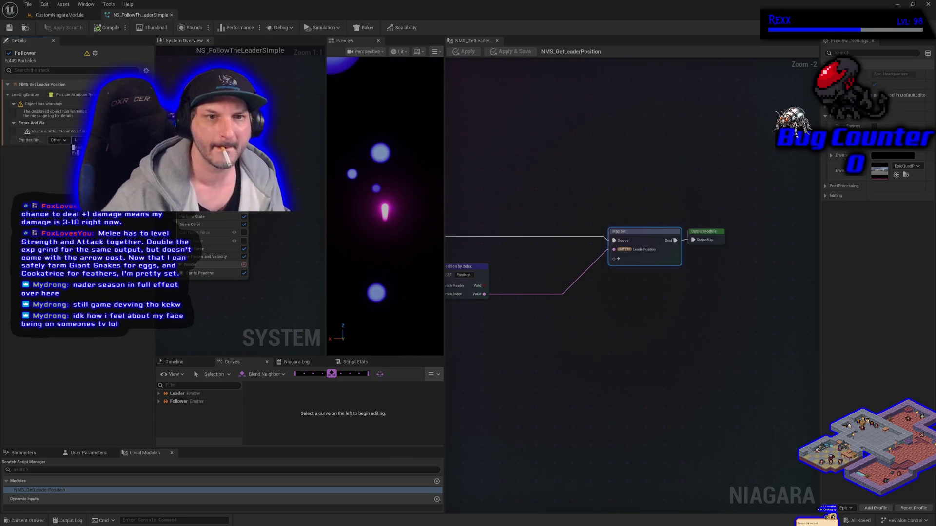
key(Return)
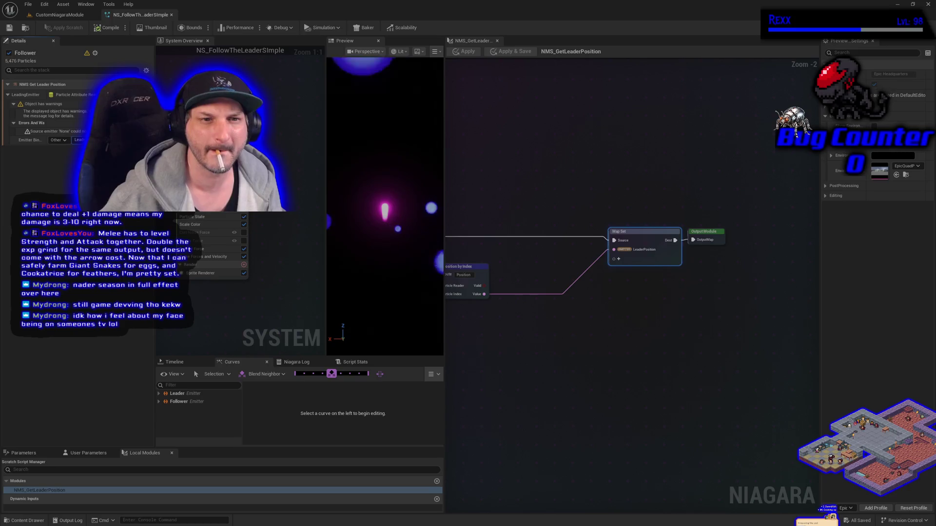
click(107, 28)
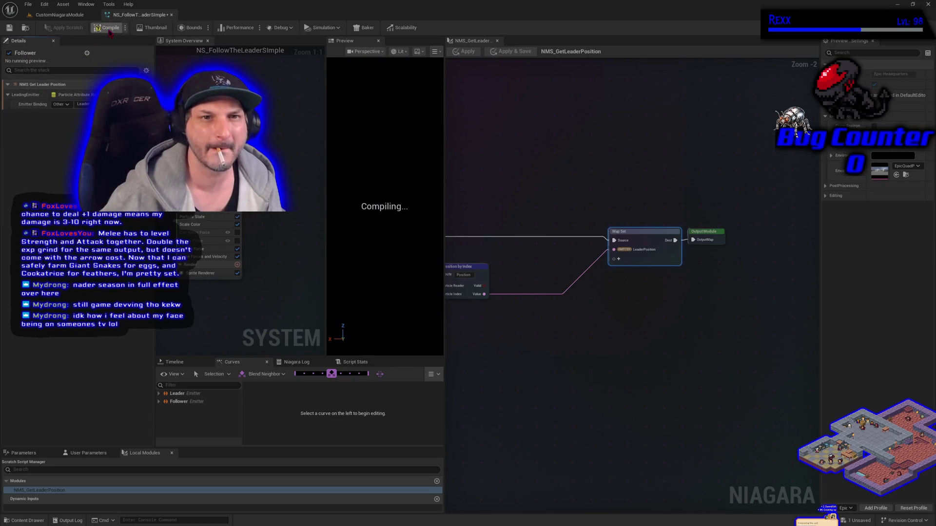
Save NS_FollowTheLeaderSimple and widen the Details panel by moving its splitter right
click(9, 27)
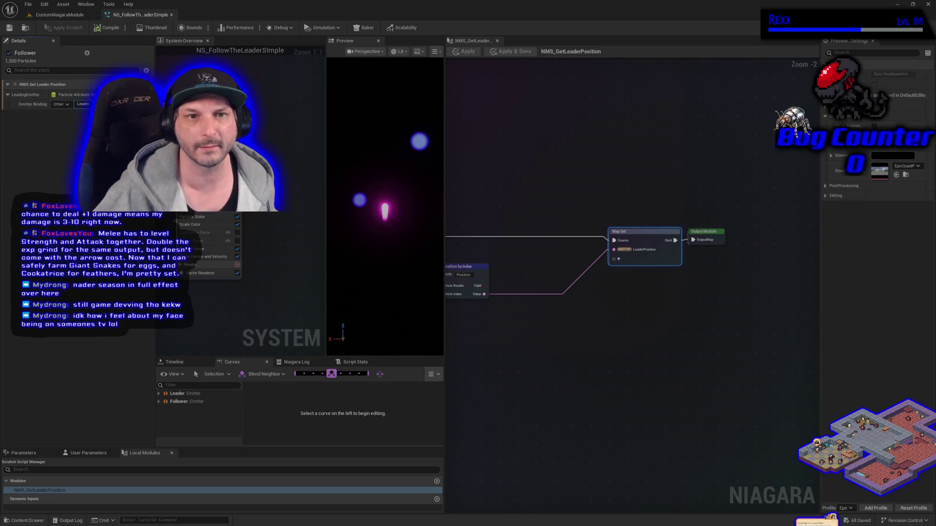
drag(155, 390, 169, 390)
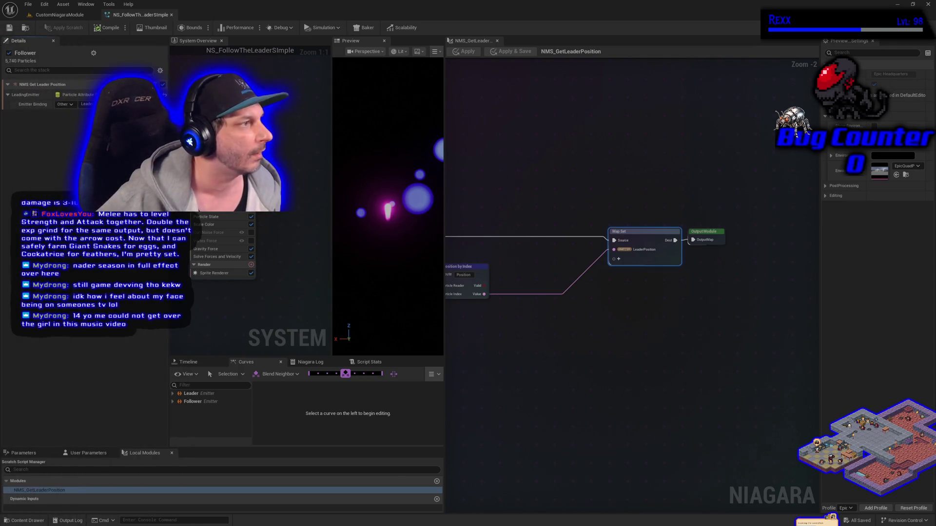
key(alt+Tab)
scroll(487, 293, down, 2)
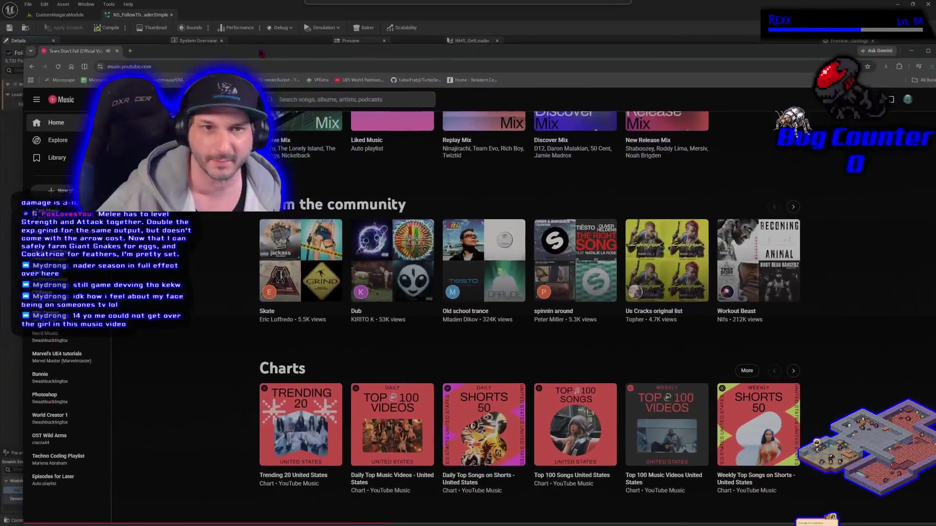
scroll(487, 293, up, 3)
scroll(475, 352, up, 15)
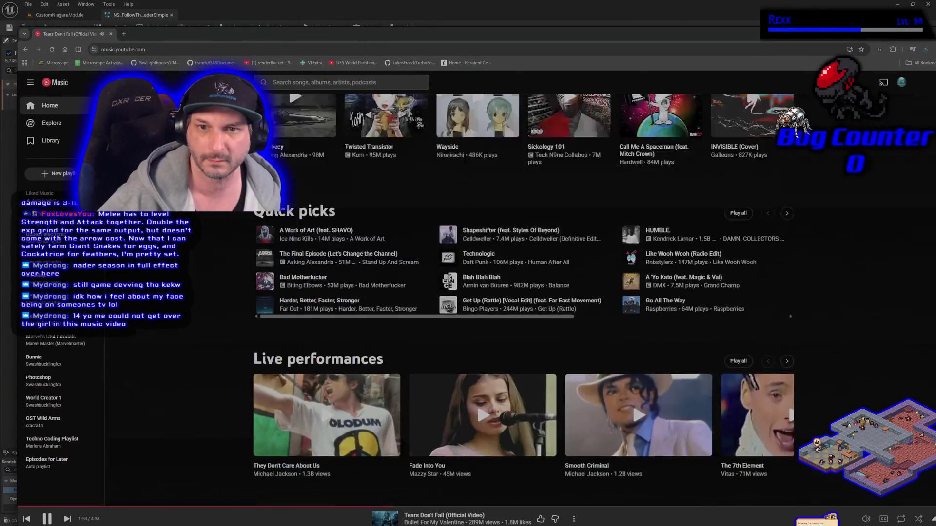
scroll(521, 292, up, 5)
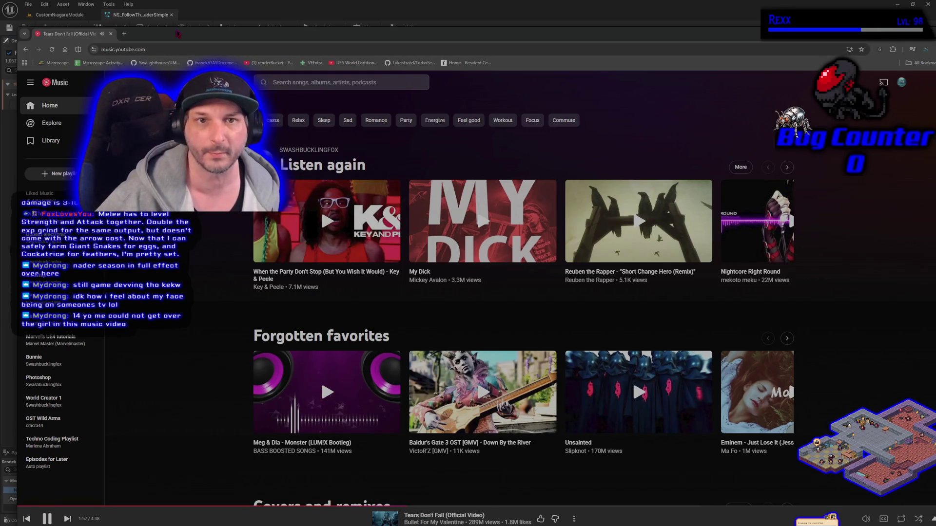
key(alt+Tab)
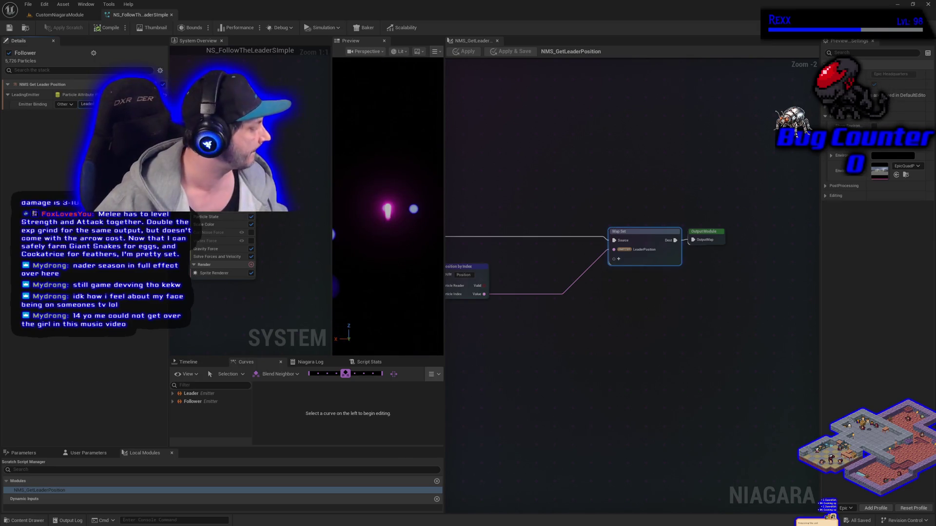
Enable Show Parameter Writes for Get Leader Position and expand it to reveal the LeaderPosition write
click(98, 104)
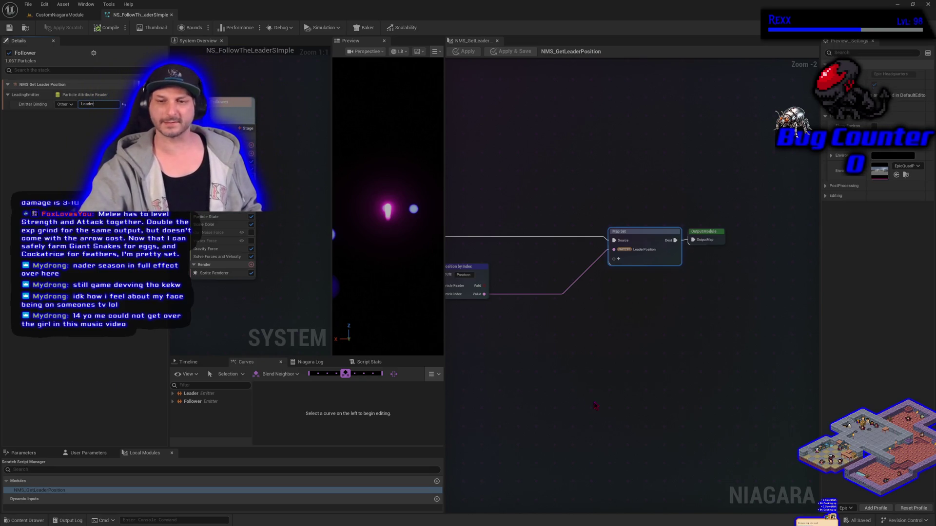
drag(598, 347, 533, 359)
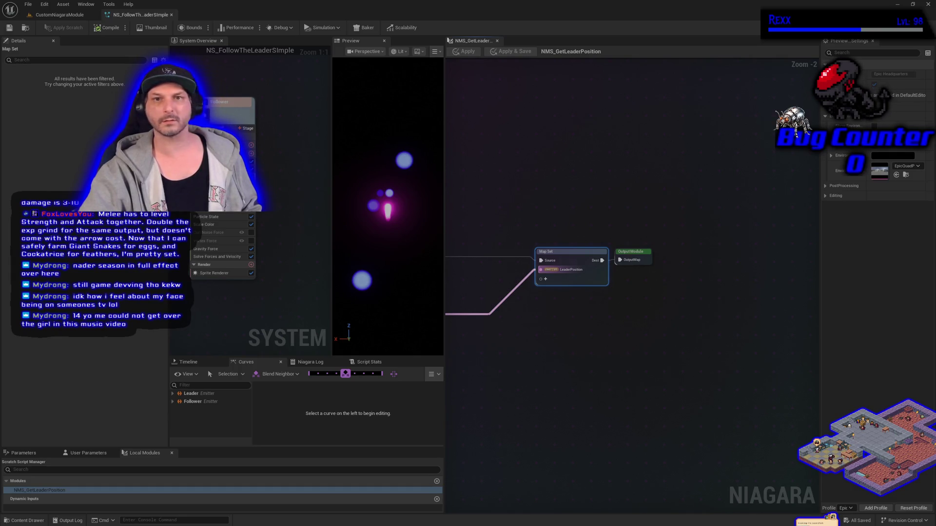
click(244, 178)
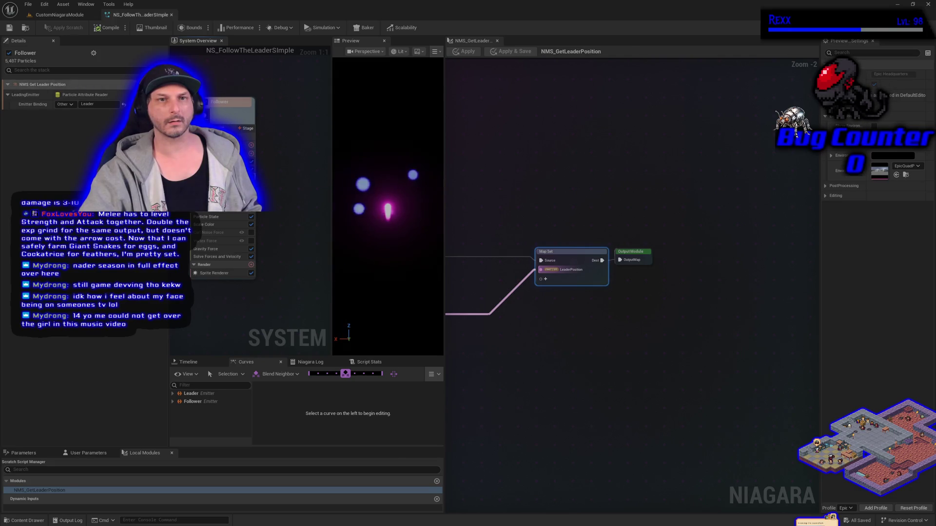
click(161, 71)
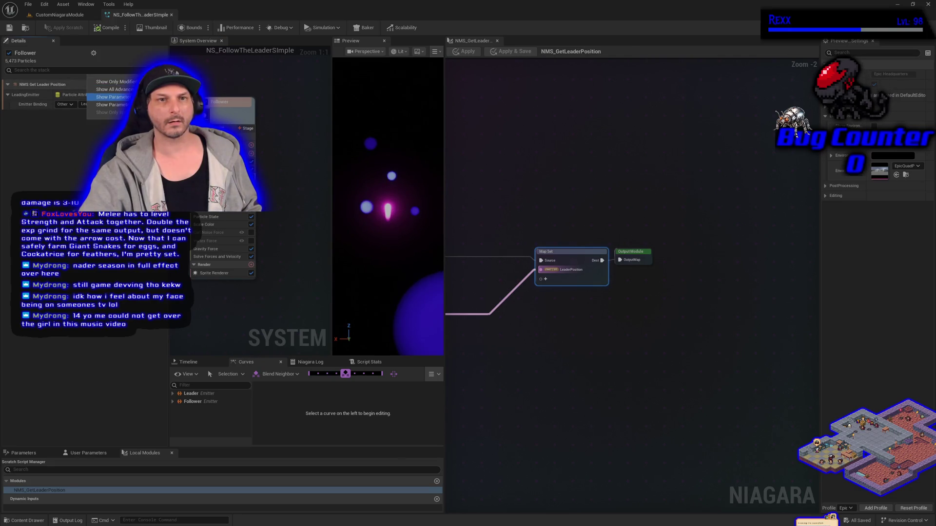
click(111, 105)
click(7, 130)
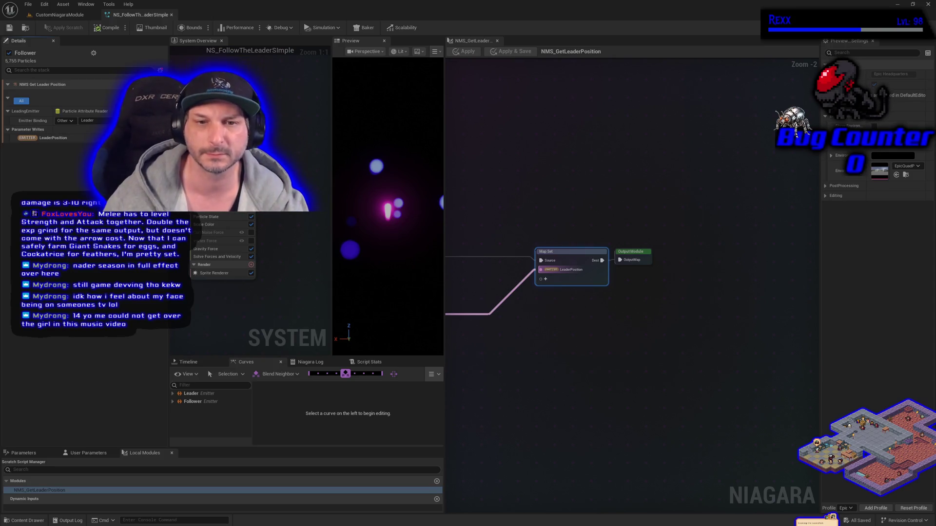
Disable Gravity Force, save the system, and select Shape Location (Sphere, radius 5.0)
click(252, 249)
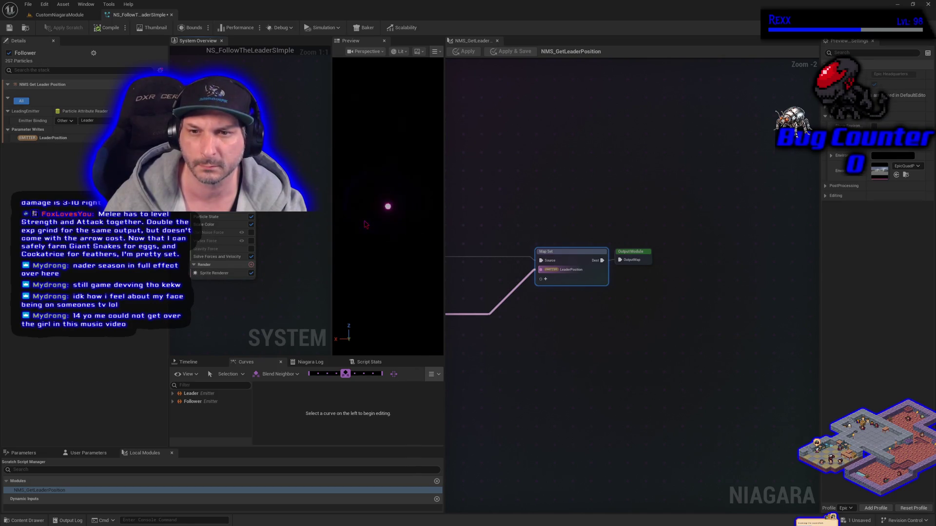
click(9, 28)
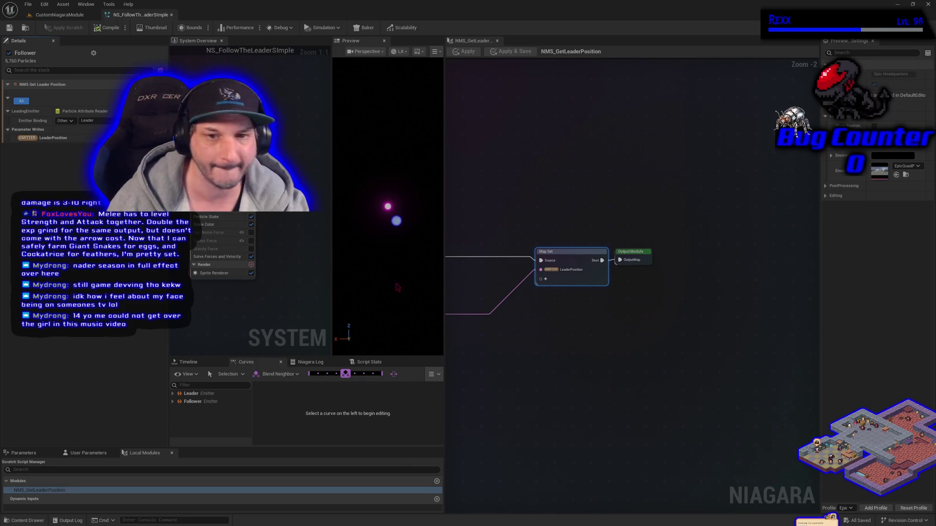
click(215, 193)
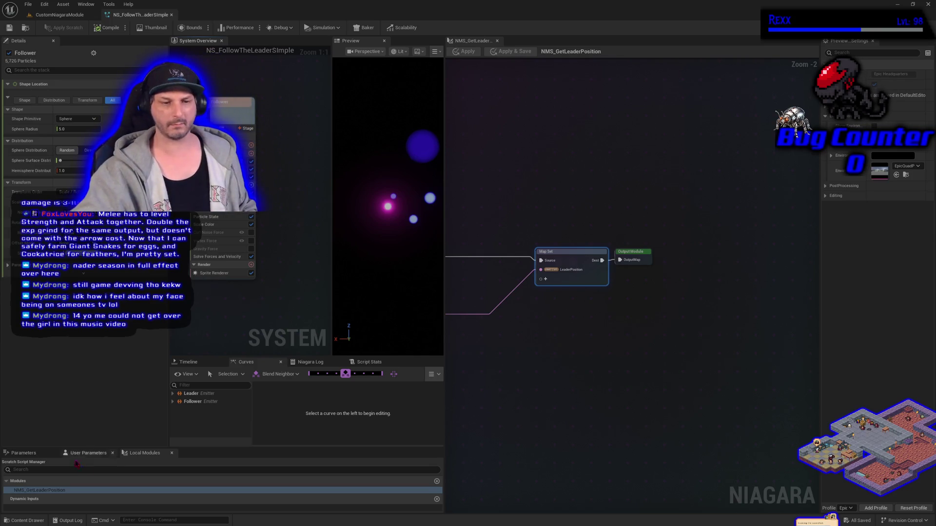
Connect the emitter's LeaderPosition parameter to the Map Set node, save, and return to CustomNiagaraModule
click(44, 454)
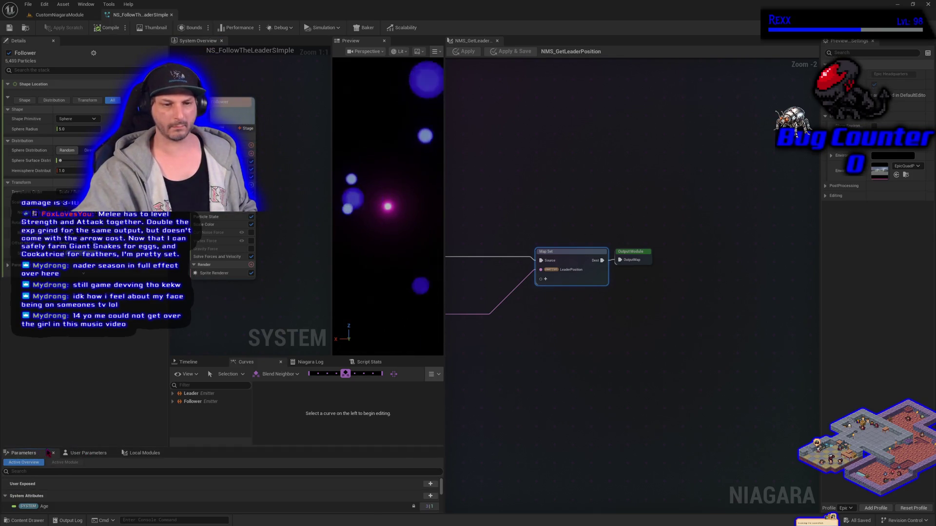
drag(44, 447, 44, 417)
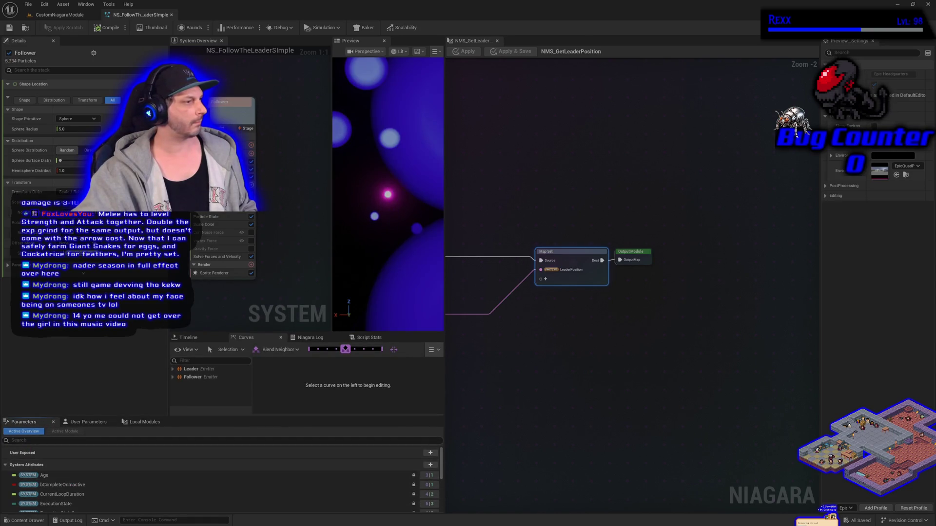
scroll(132, 495, down, 5)
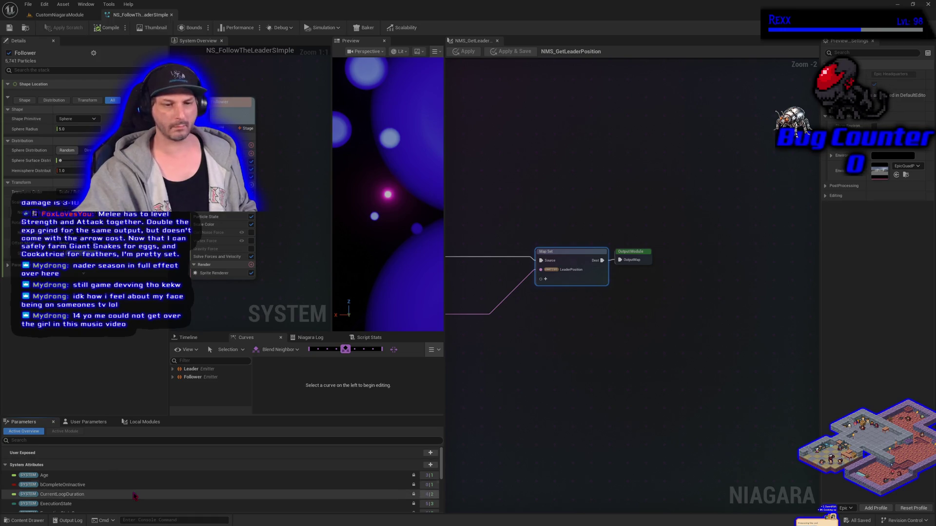
scroll(131, 490, down, 1)
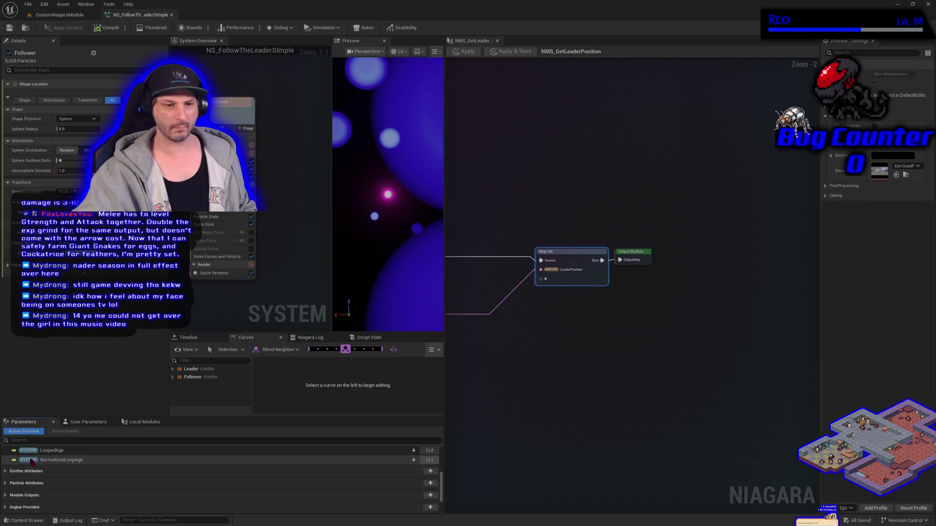
click(5, 471)
scroll(48, 488, down, 4)
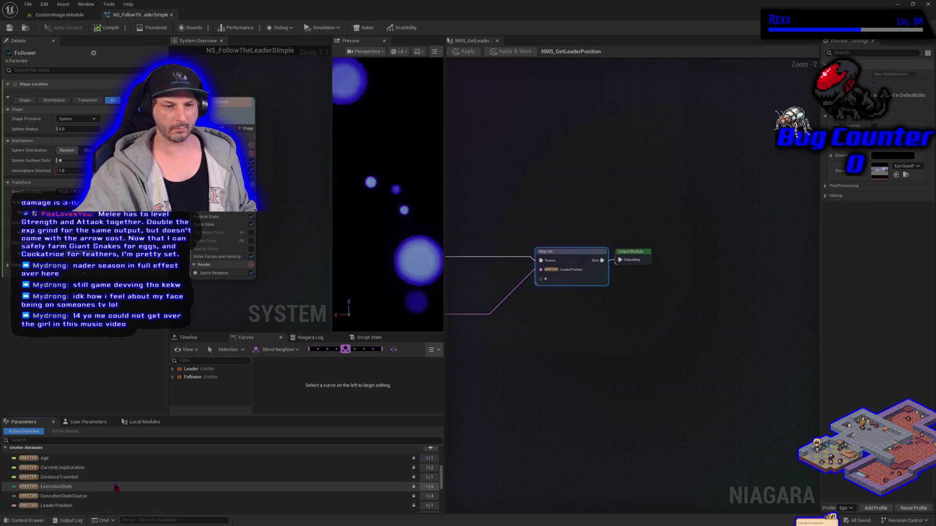
click(70, 494)
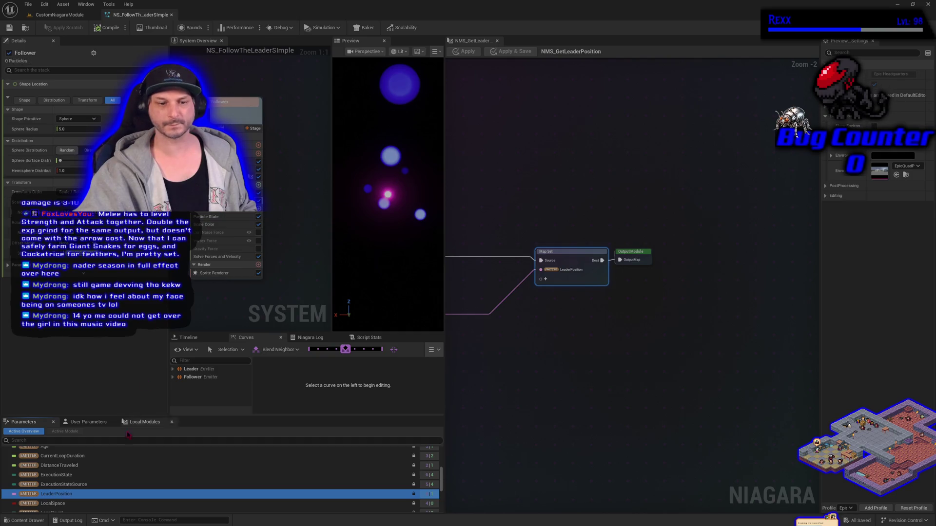
drag(20, 497, 570, 269)
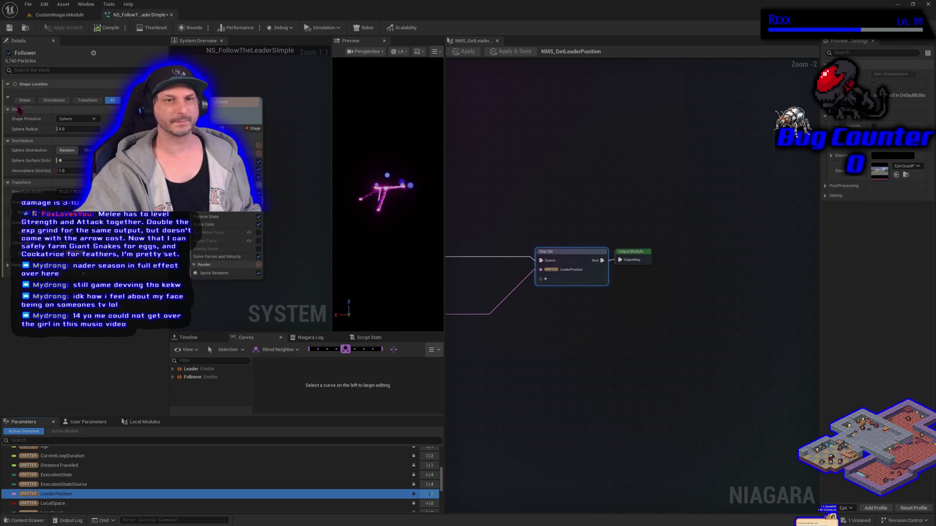
click(9, 28)
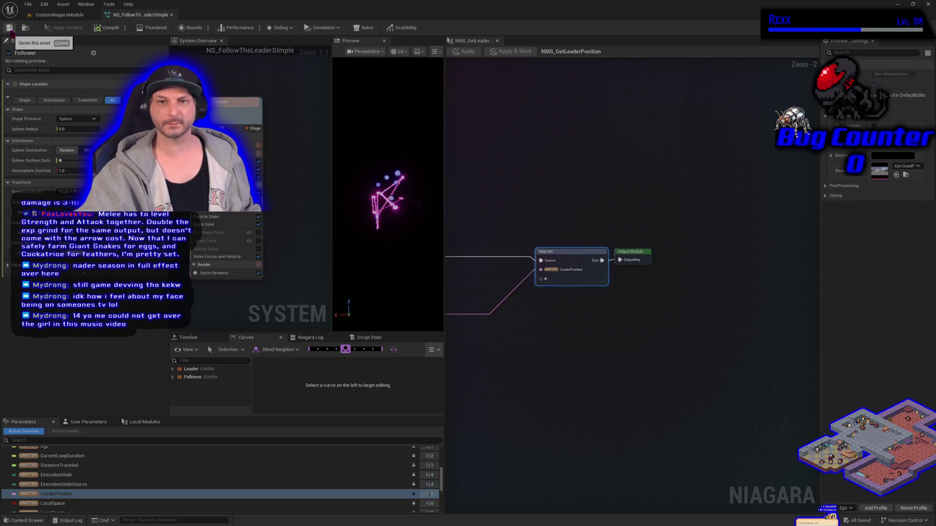
click(74, 16)
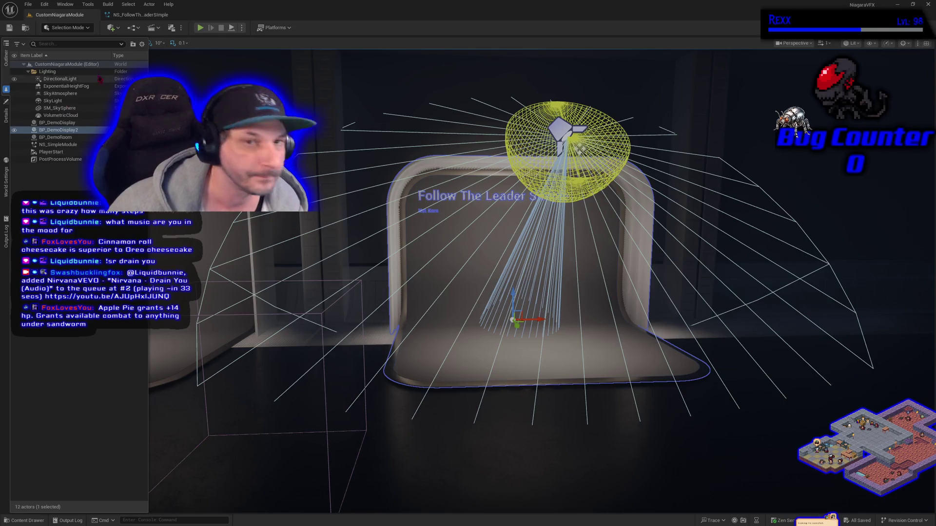
Drop NS_FollowTheLeaderSimple in front of the display, switch to Game View, and save the level
click(428, 287)
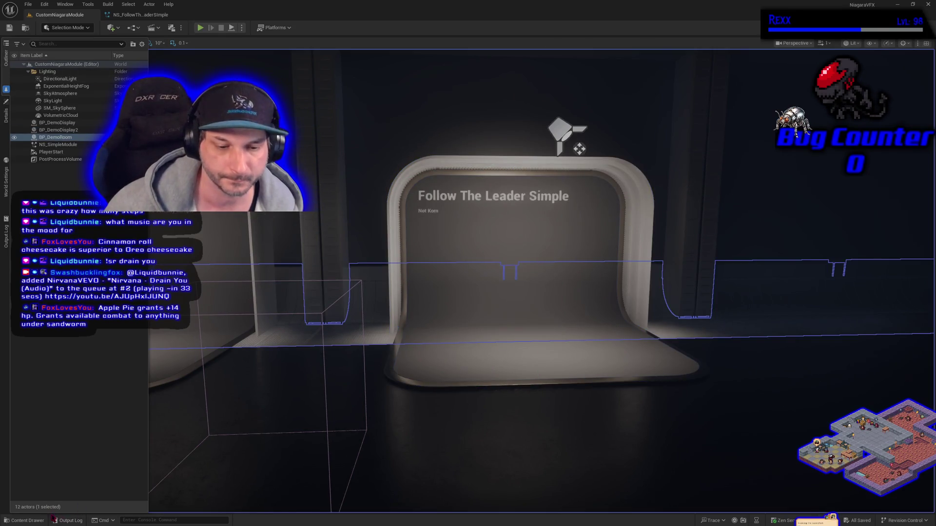
click(27, 521)
click(505, 327)
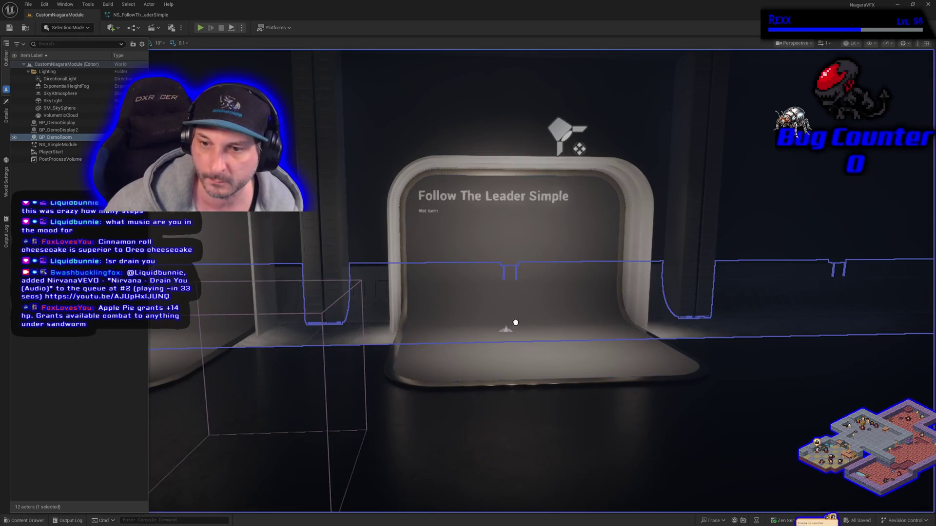
drag(533, 342, 534, 261)
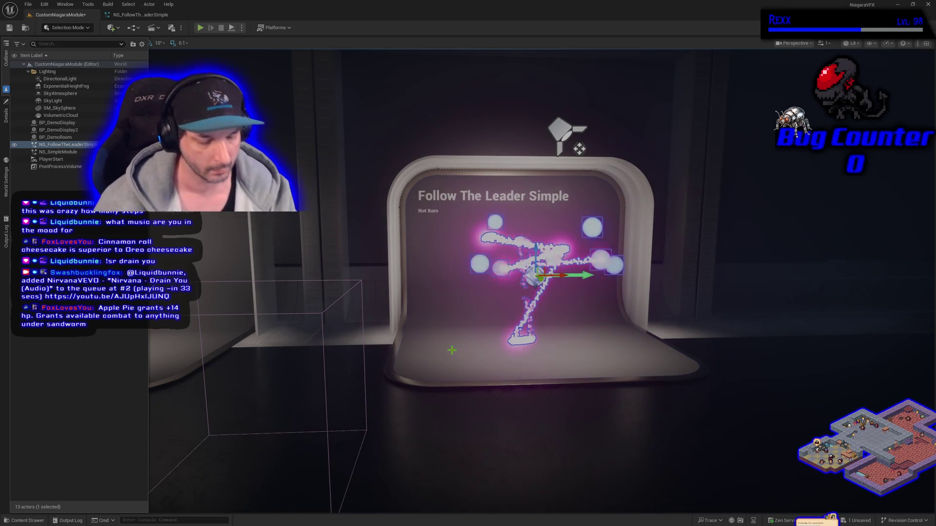
key(g)
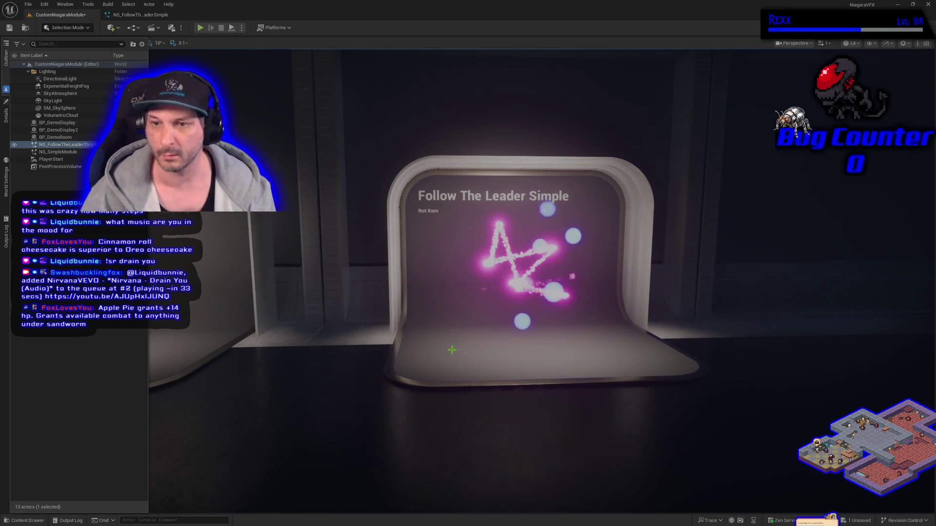
key(ctrl+s)
Fly the camera closer to the pink ribbon trailing the glowing leader spheres
mouse_move(452, 350)
mouse_down()
mouse_move(468, 350)
mouse_move(452, 321)
mouse_up()
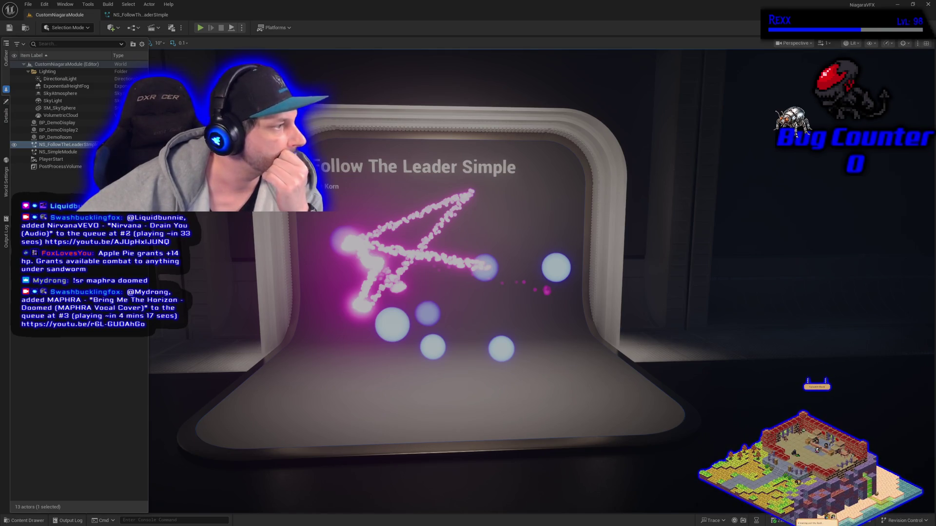
Deselect NS_FollowTheLeaderSimple and keep previewing the ribbon effect in the viewport
click(113, 340)
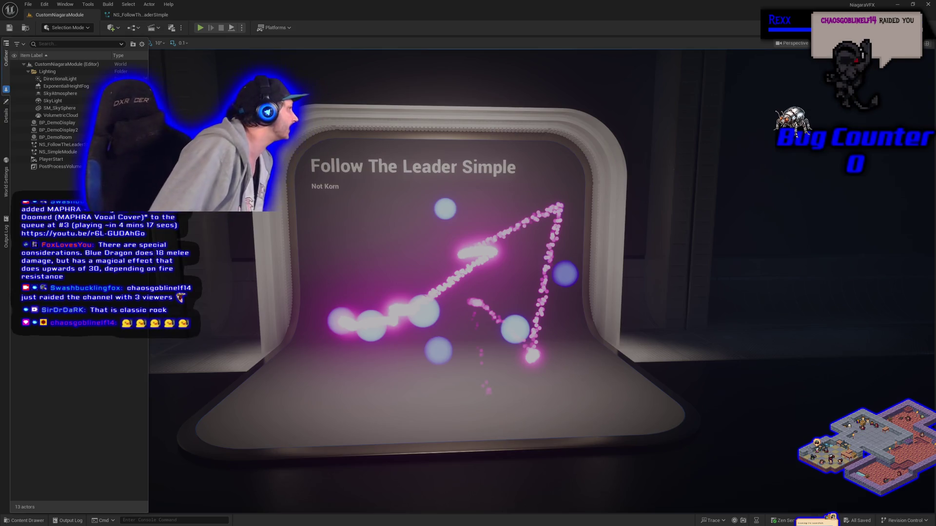
scroll(437, 379, up, 1)
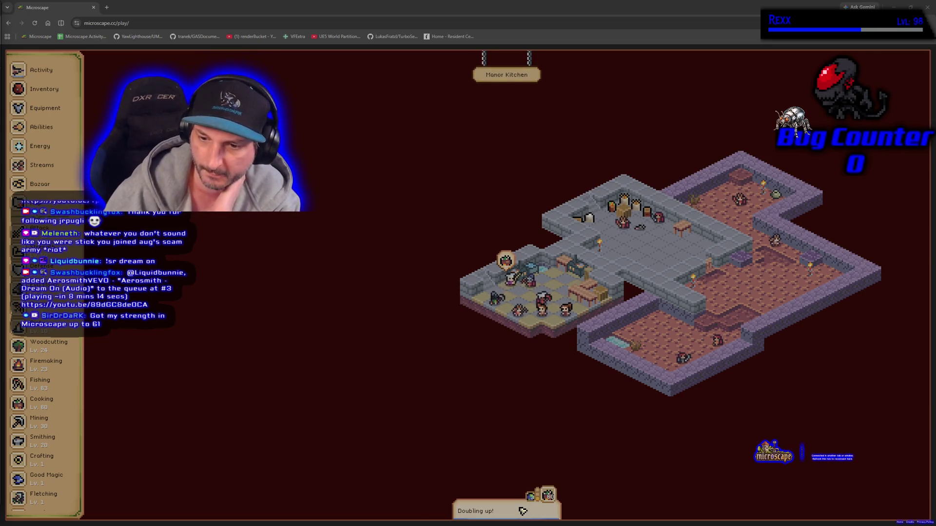
In Microscape, check the current activity and browse the Fishing and Cooking skill guides
click(51, 77)
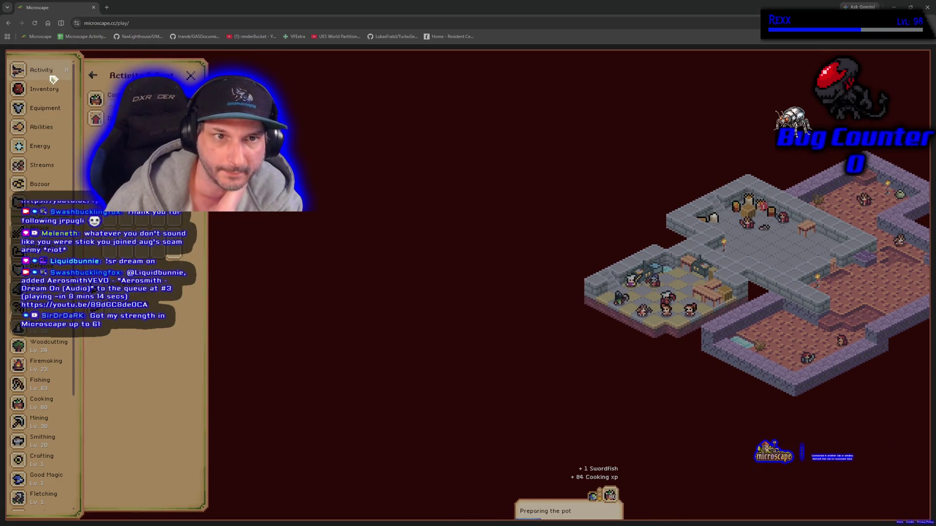
scroll(38, 359, down, 3)
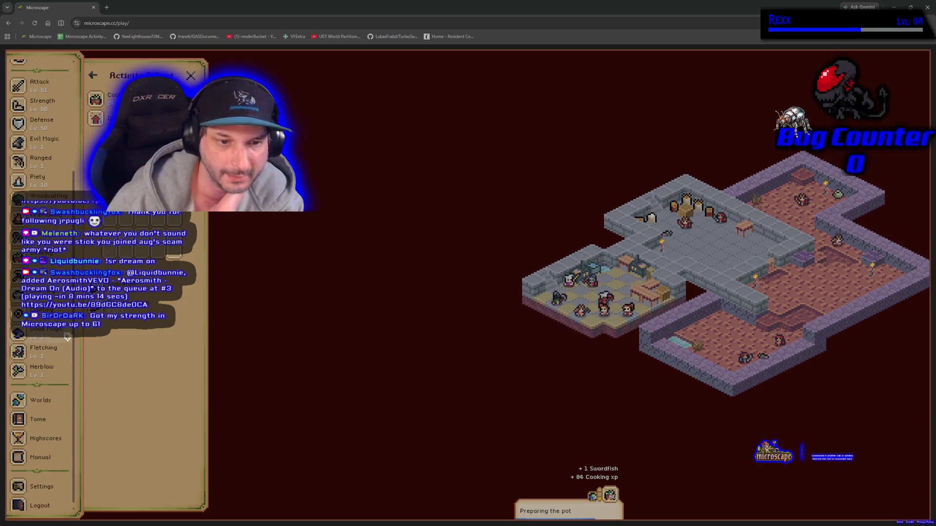
click(52, 243)
scroll(73, 349, up, 3)
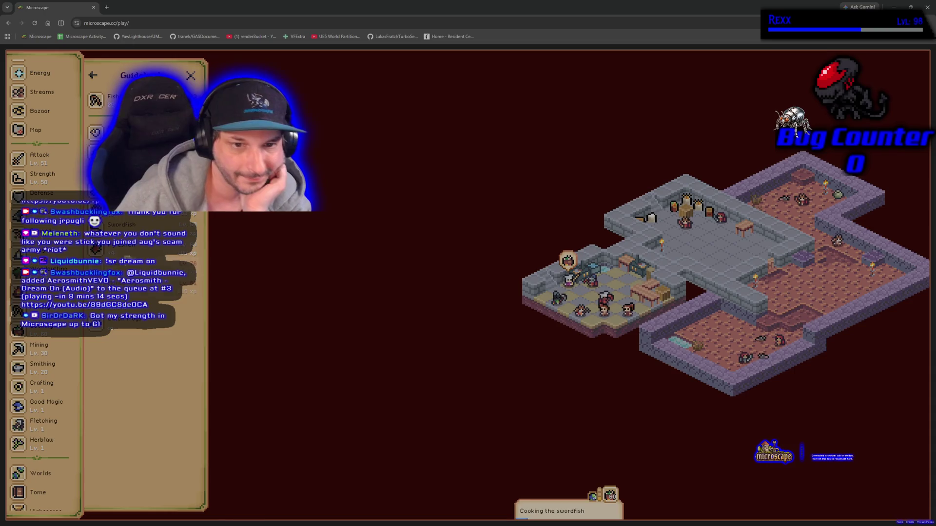
click(44, 331)
scroll(166, 423, down, 2)
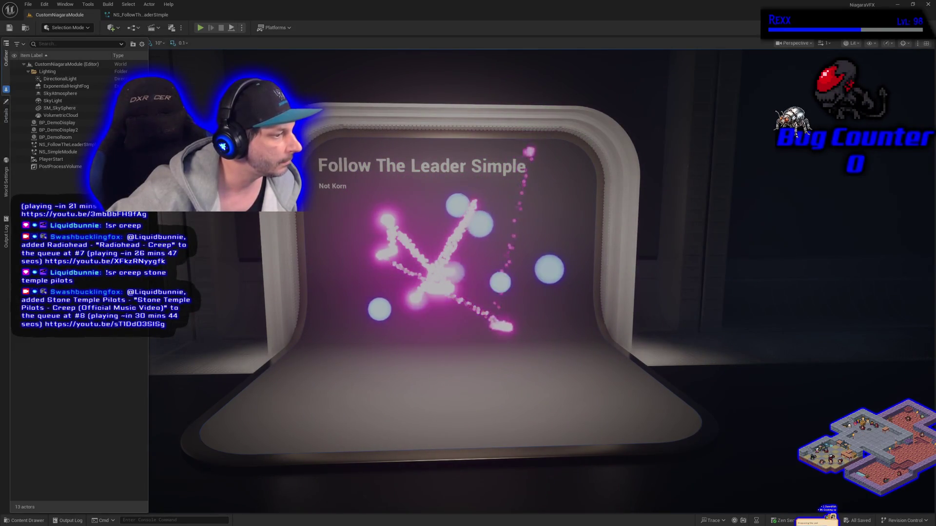
In the NS_FollowTheLeaderSimple graph, add a SimpleSpriteBurst emitter from the Add Emitter template picker
click(139, 14)
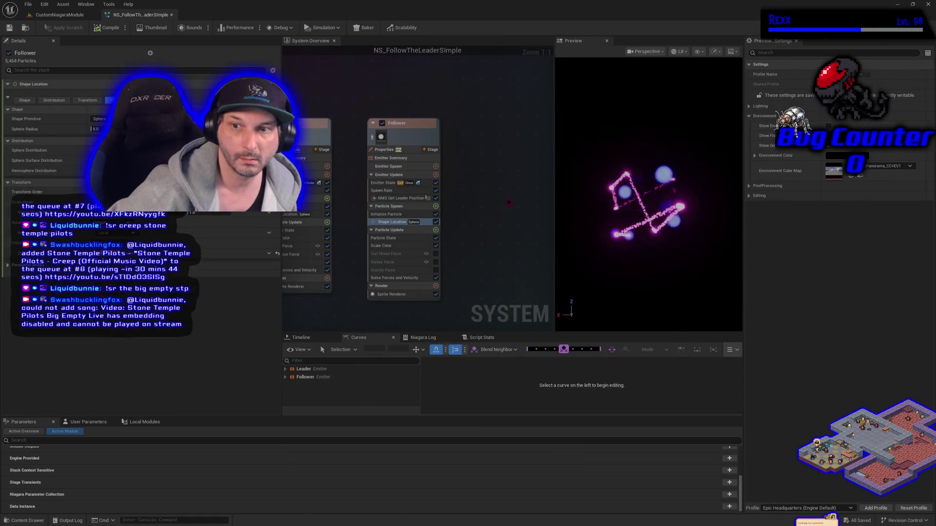
drag(497, 191, 399, 196)
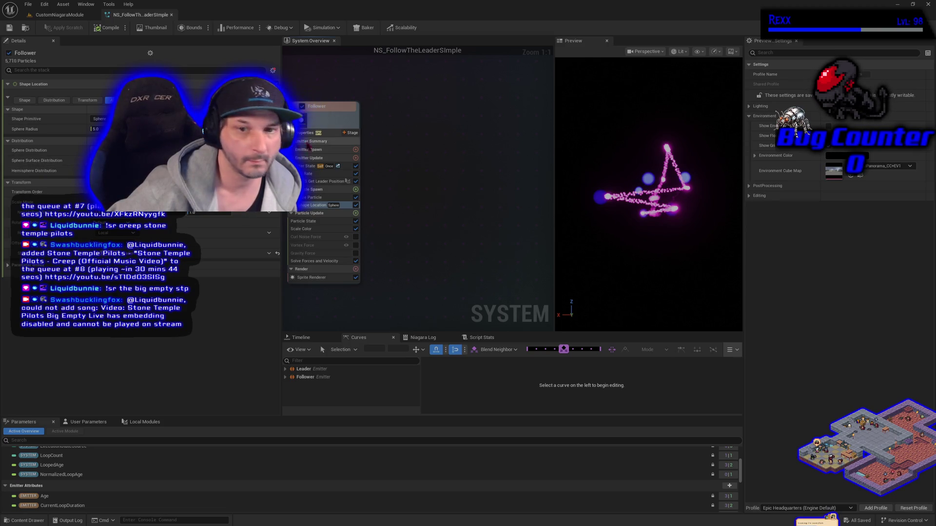
right_click(403, 155)
click(432, 170)
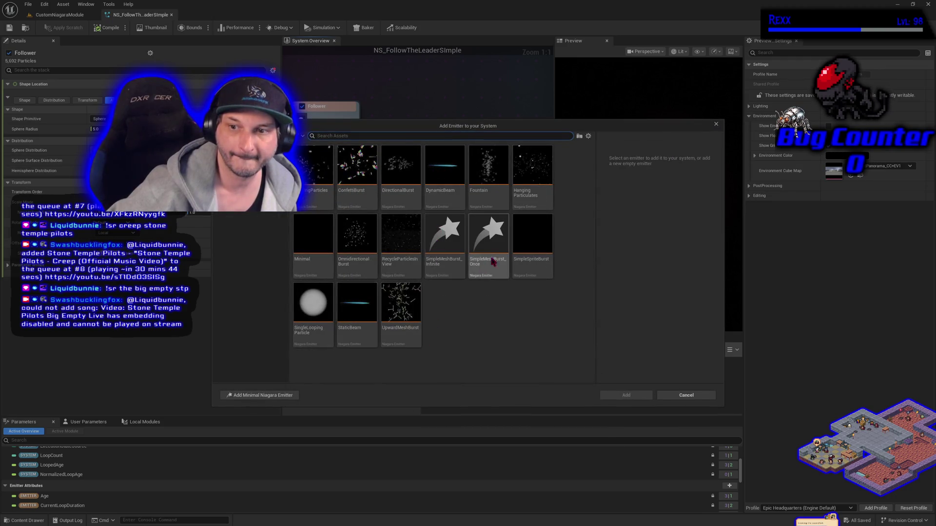
click(533, 241)
click(629, 395)
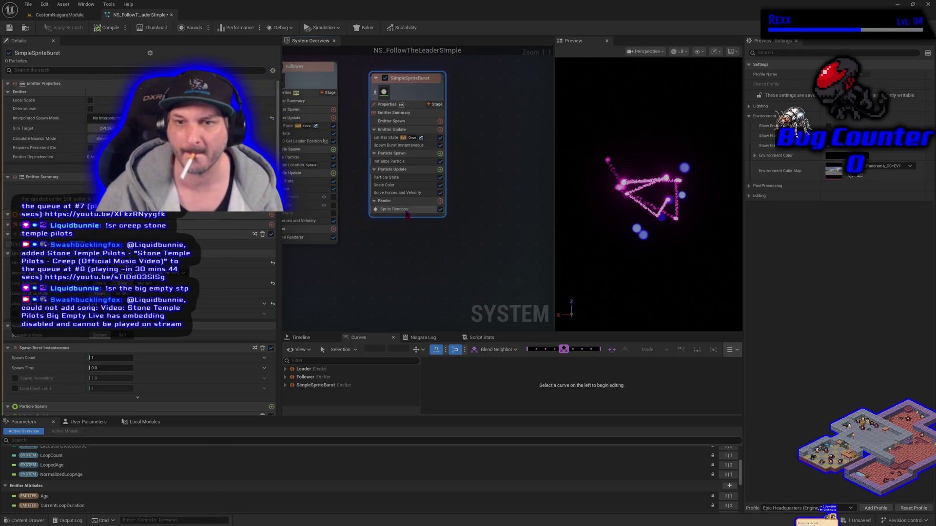
Replace SimpleSpriteBurst's Sprite Renderer with a Ribbon Renderer
click(406, 211)
key(Delete)
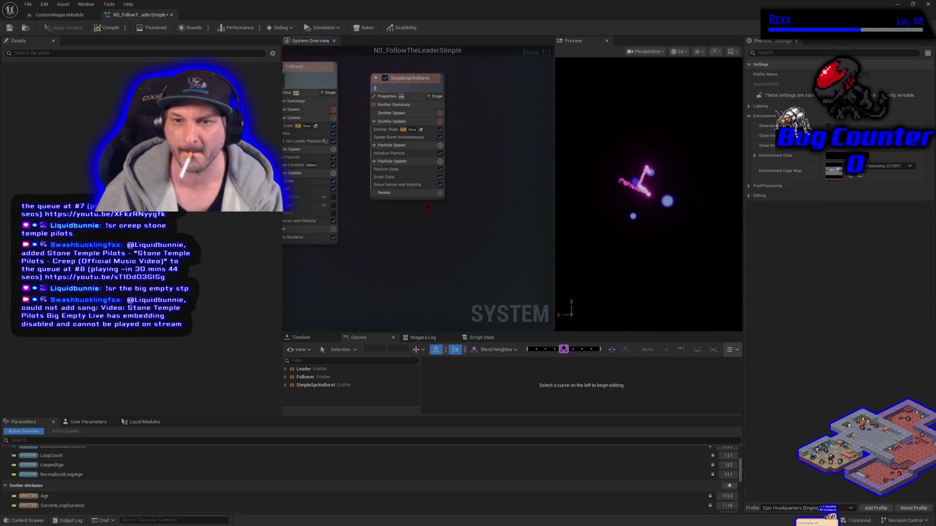
click(440, 192)
click(322, 250)
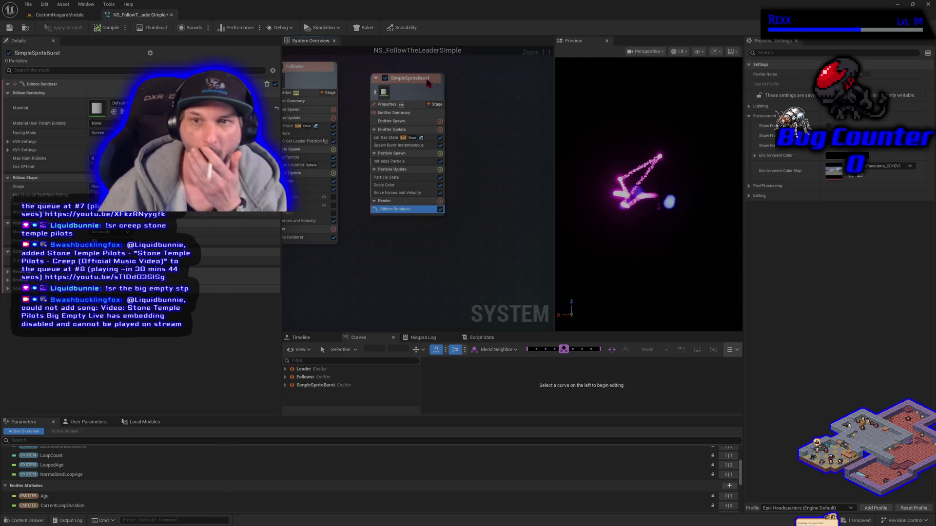
Rename the SimpleSpriteBurst emitter to FollowingRibbon
double_click(408, 82)
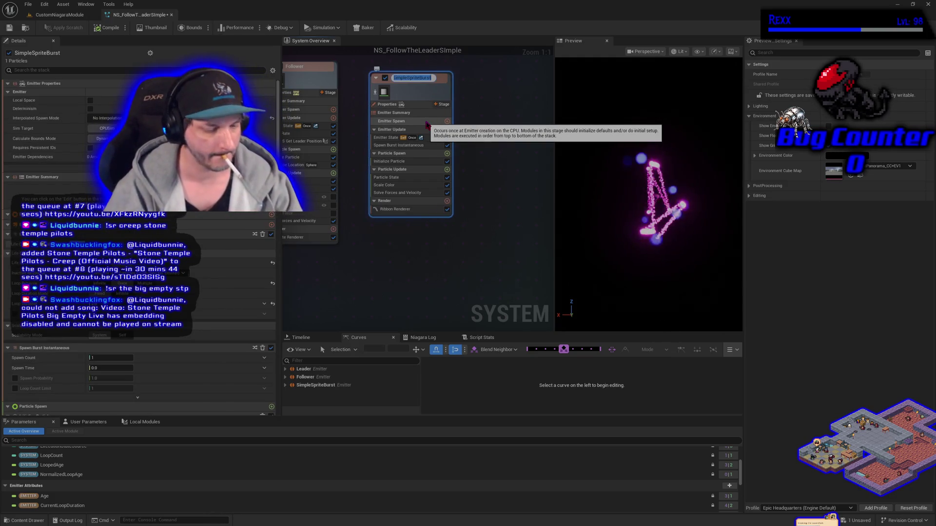
text(Followin)
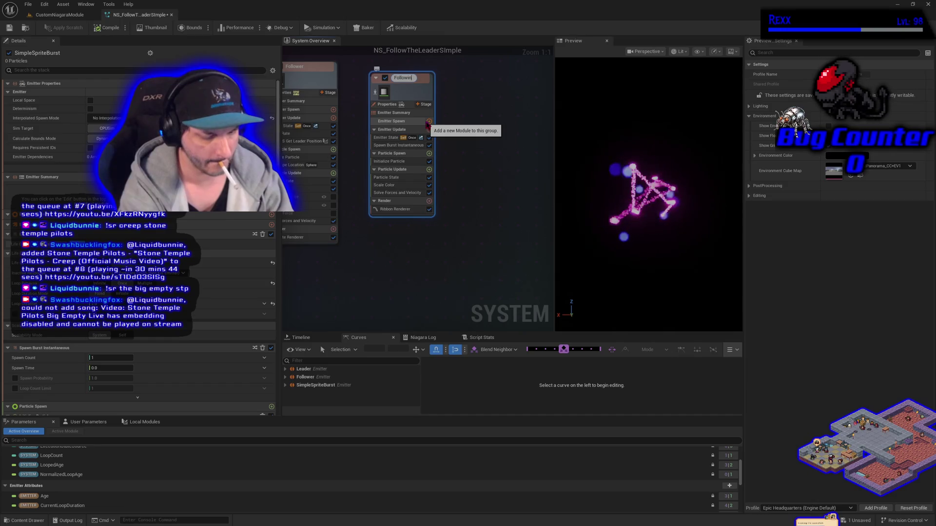
text(gRibbon)
key(Return)
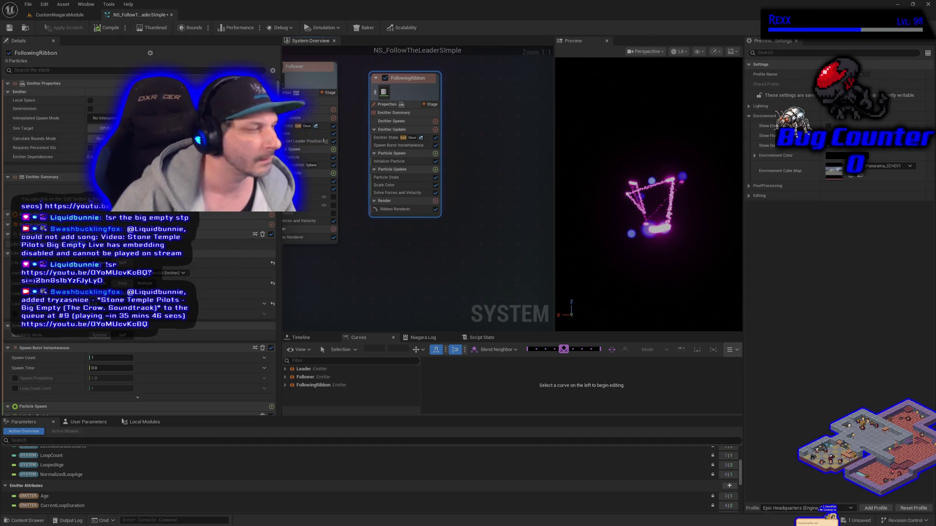
Set the emitter state's Loop Behavior to Infinite
click(390, 137)
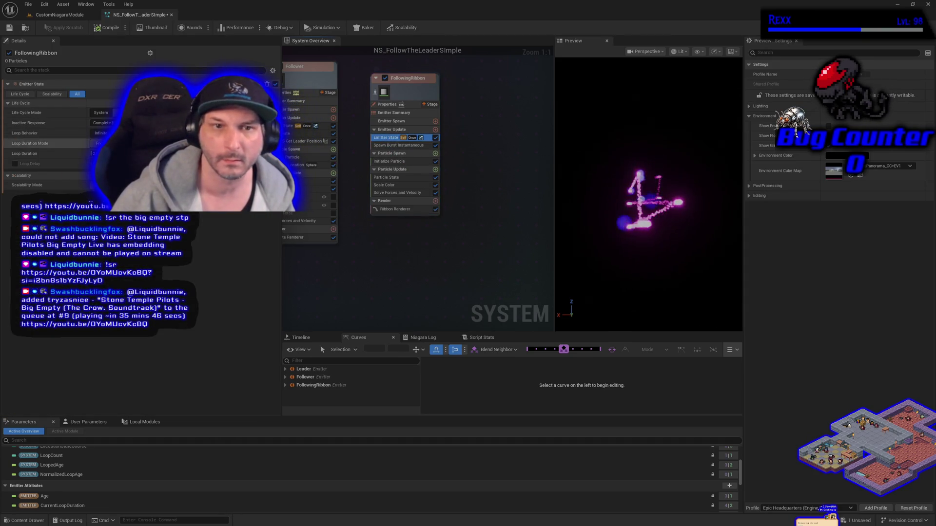
click(101, 134)
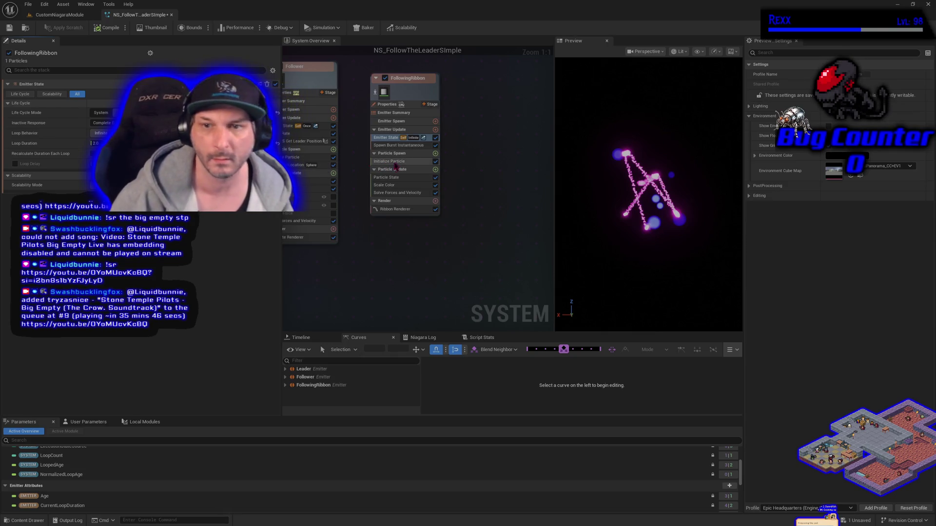
click(407, 145)
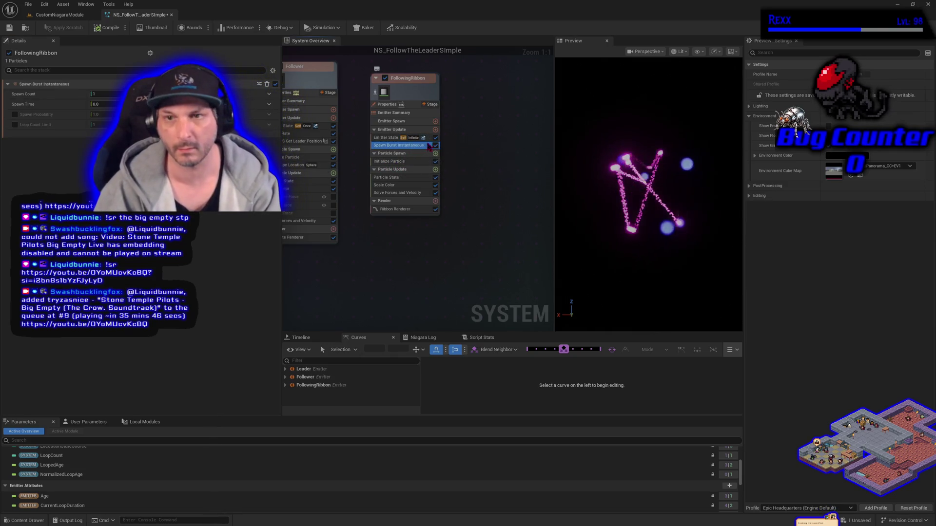
Swap the Spawn Burst Instantaneous module for a Spawn Rate module set to 100
key(Delete)
click(435, 129)
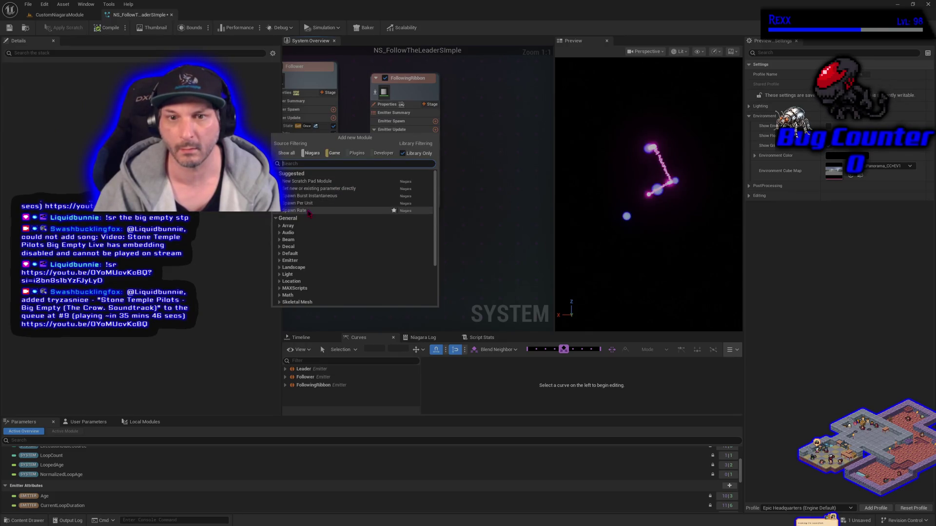
click(341, 210)
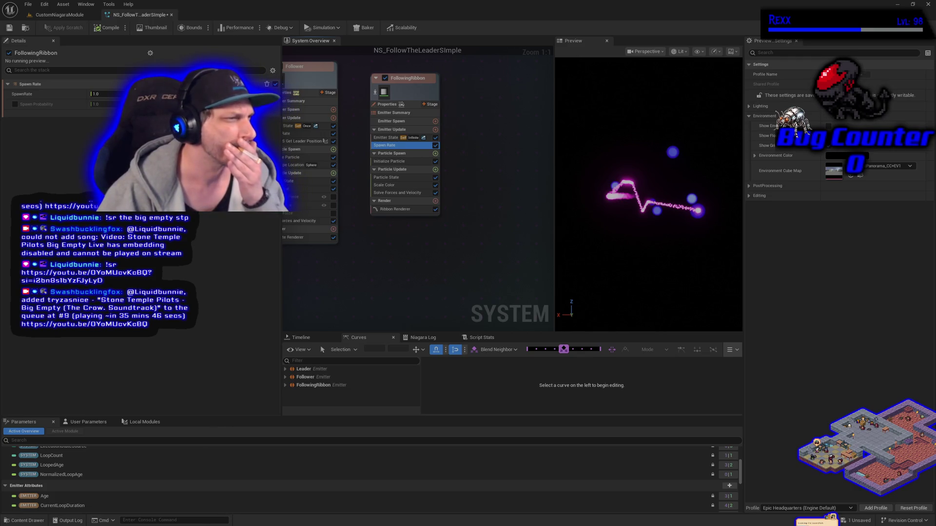
click(97, 94)
text(10)
key(Return)
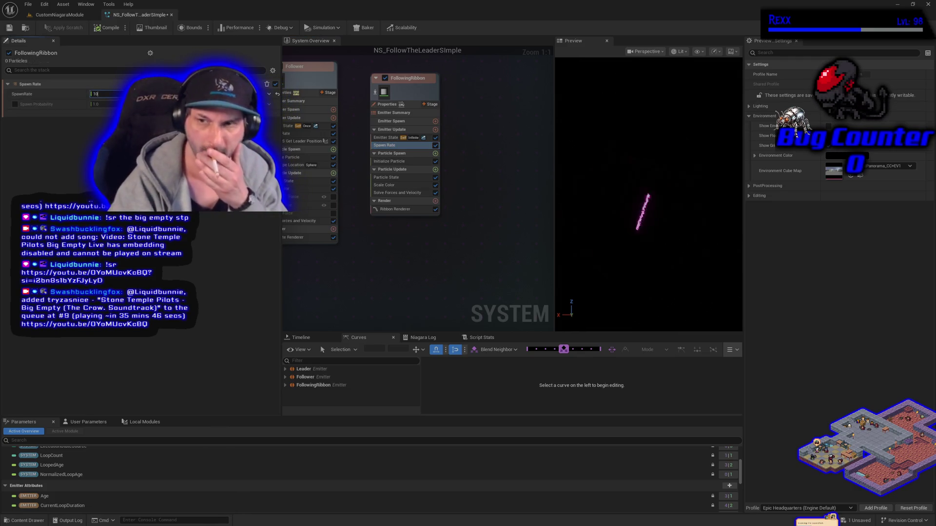
text(0.0)
key(Return)
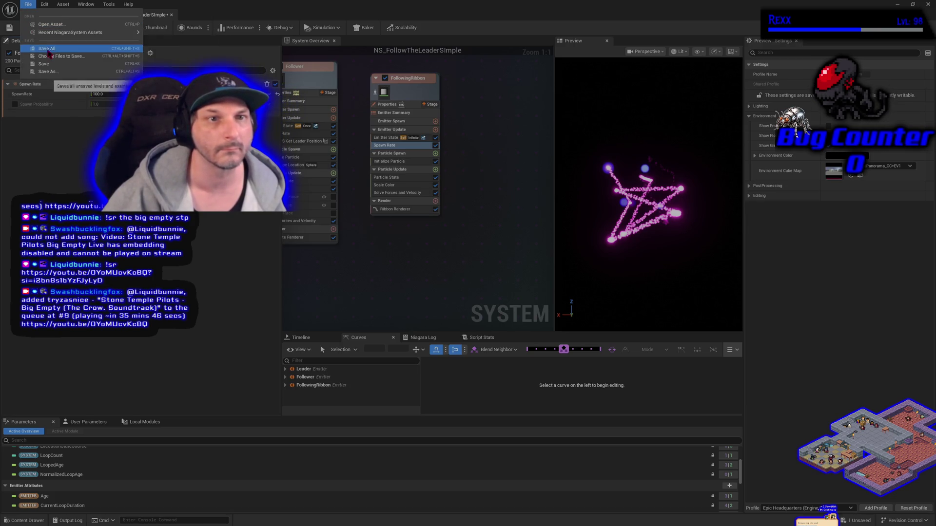
Save the system and inspect the Follower emitter's NMS Get Leader Position module
key(ctrl+s)
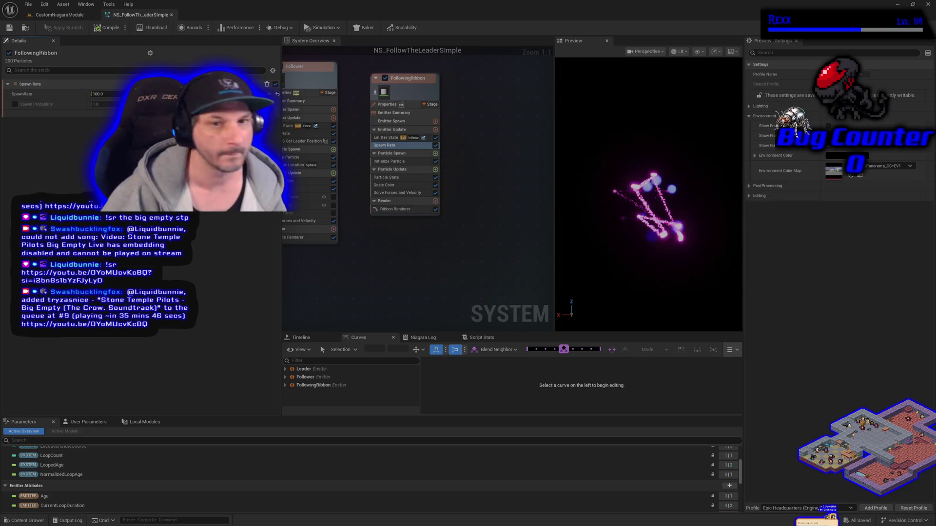
drag(304, 156, 337, 161)
click(330, 146)
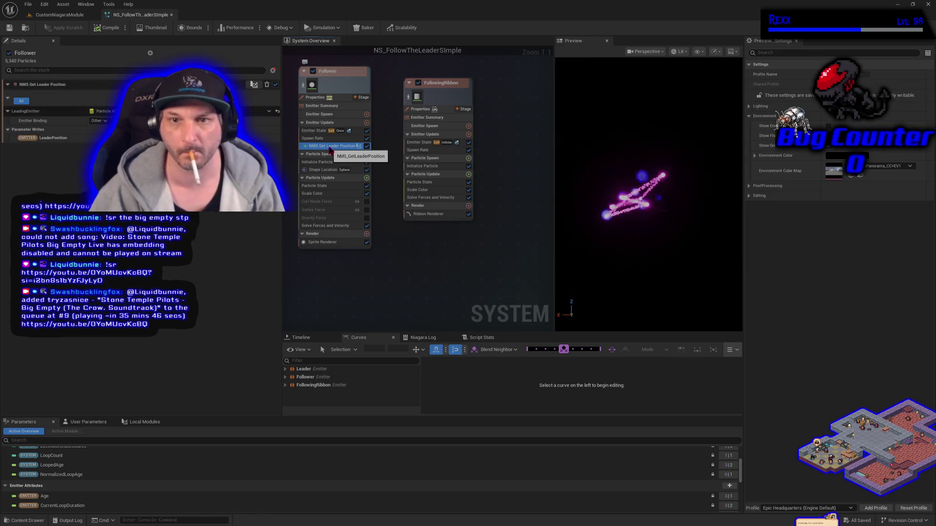
Paste NMS Get Leader Position into FollowingRibbon's Emitter Update and recompile the system
right_click(443, 135)
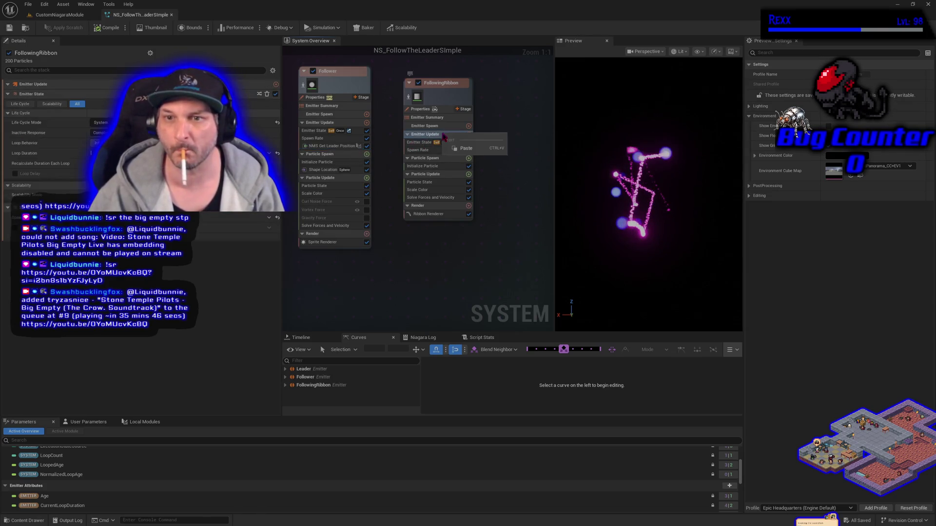
click(465, 148)
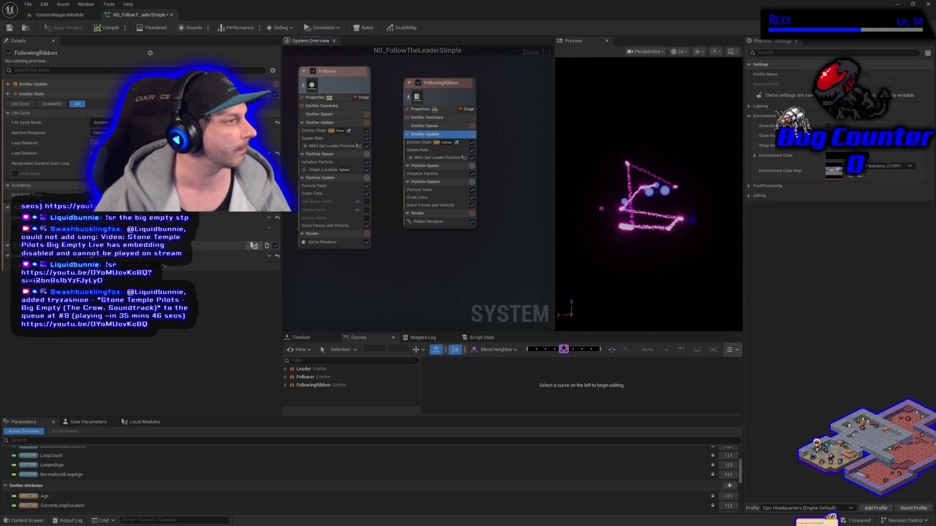
click(166, 266)
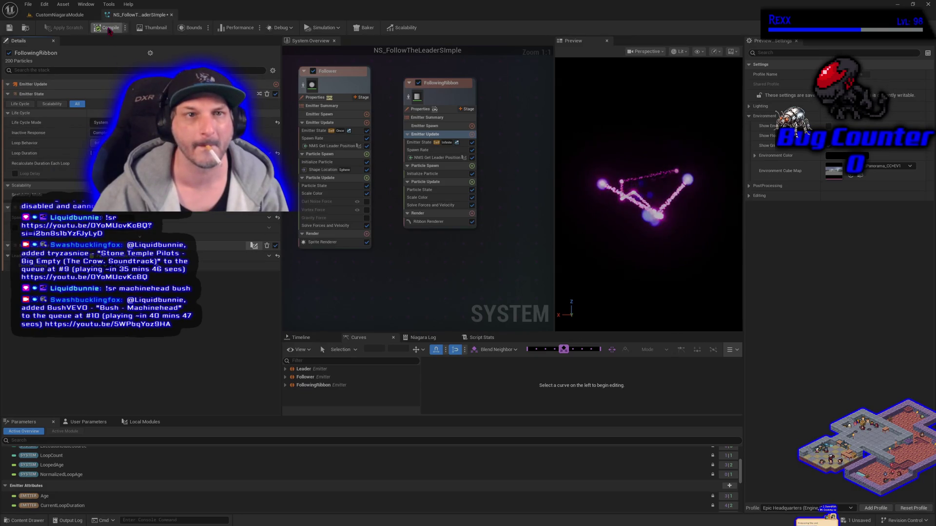
click(9, 28)
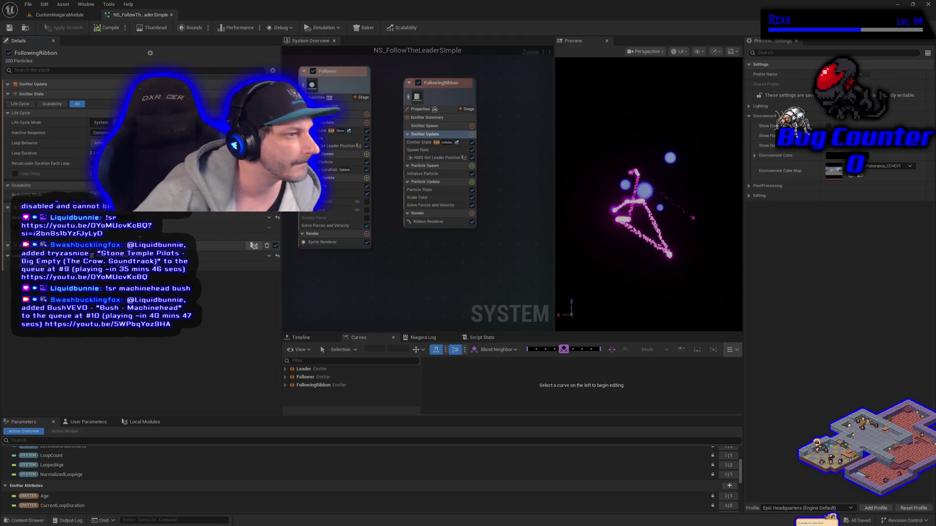
Set FollowingRibbon's Initialize Particle Lifetime to 1.0
click(423, 174)
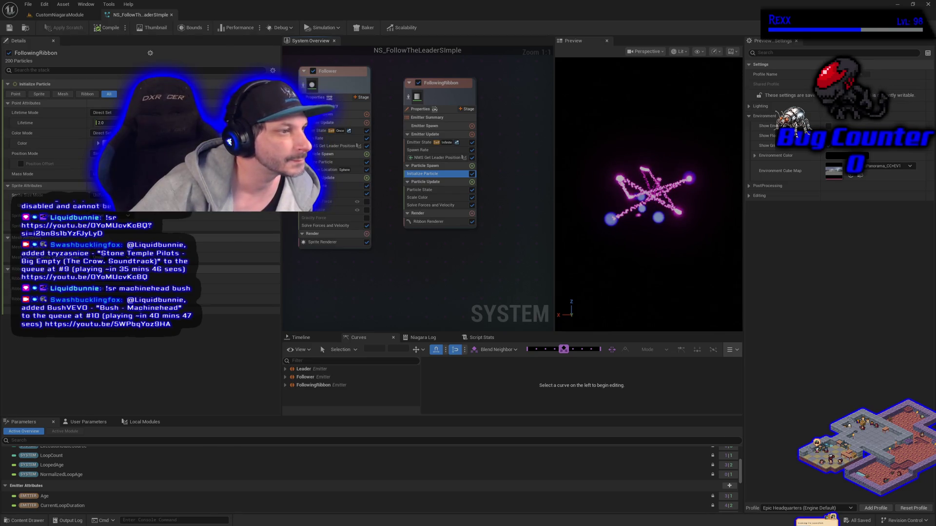
double_click(101, 123)
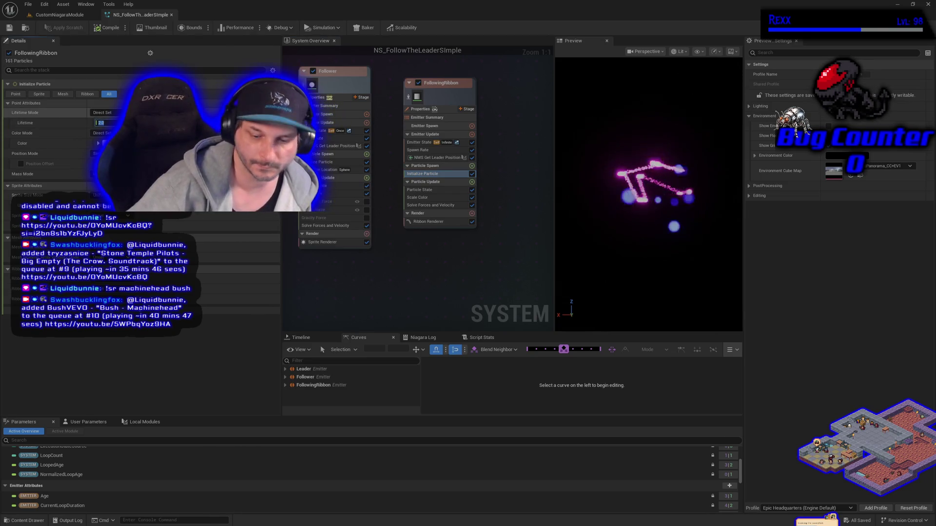
text(1)
key(Return)
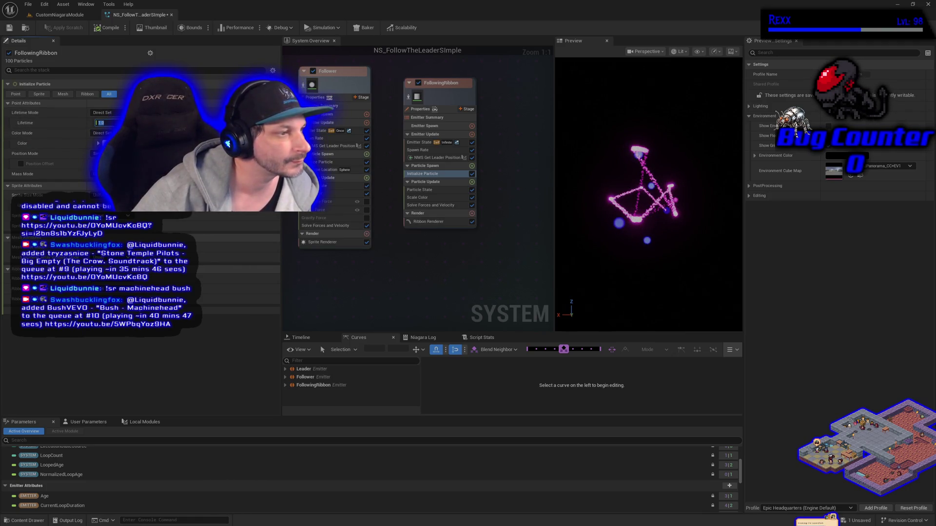
Make the particle colour a deep orange with brightness value 10
click(99, 144)
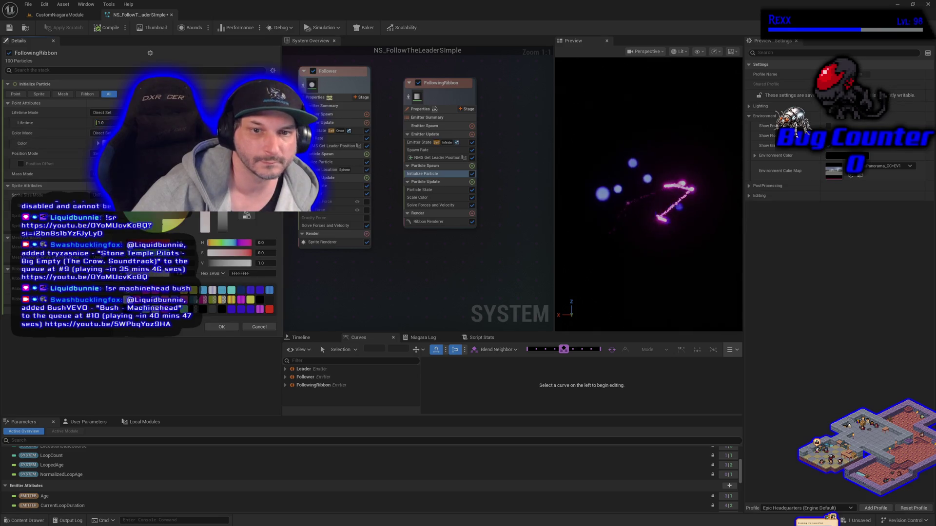
click(177, 226)
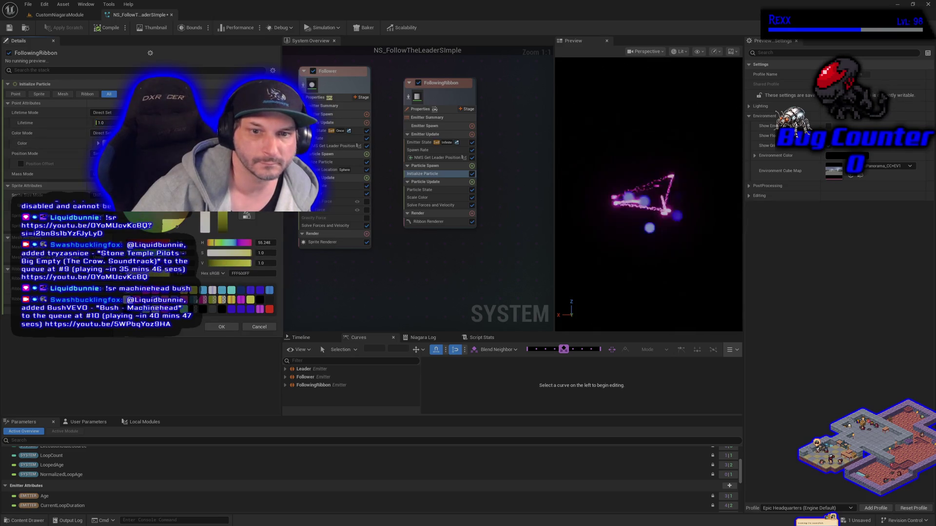
click(232, 329)
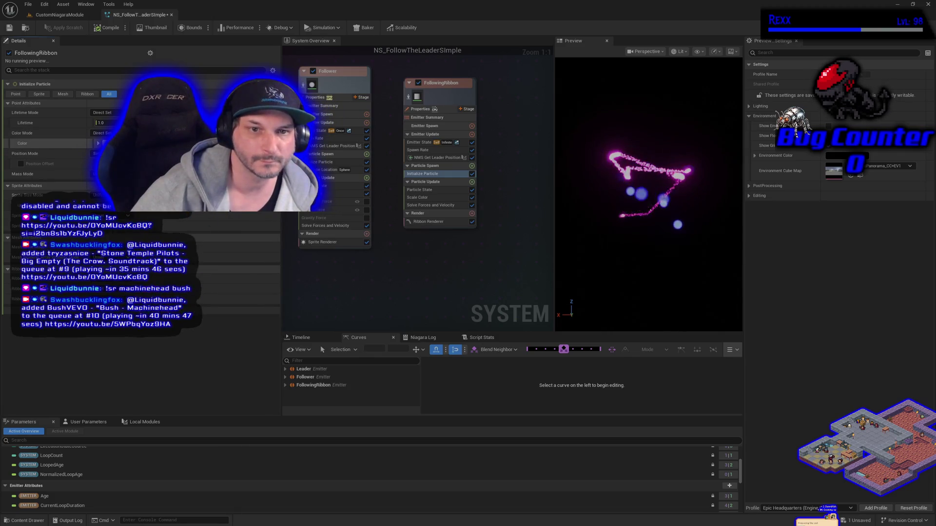
click(99, 143)
click(190, 218)
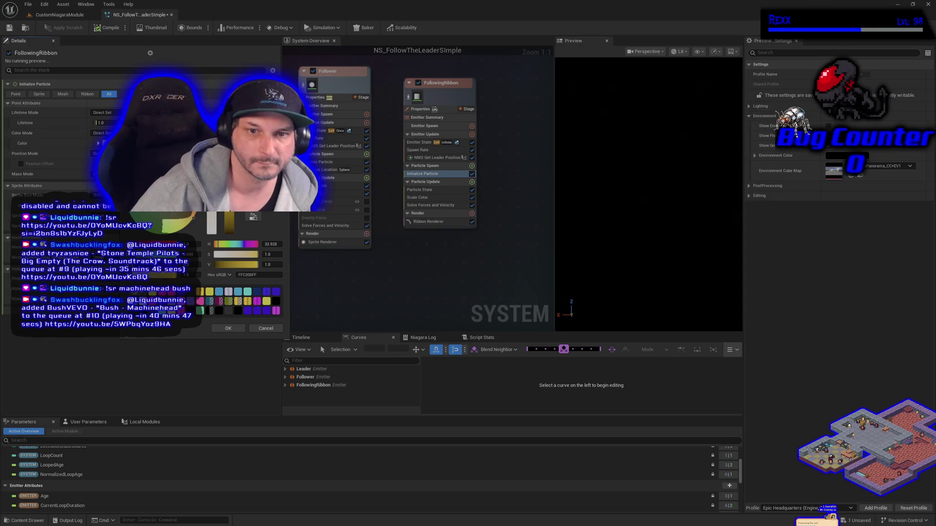
drag(195, 215, 196, 214)
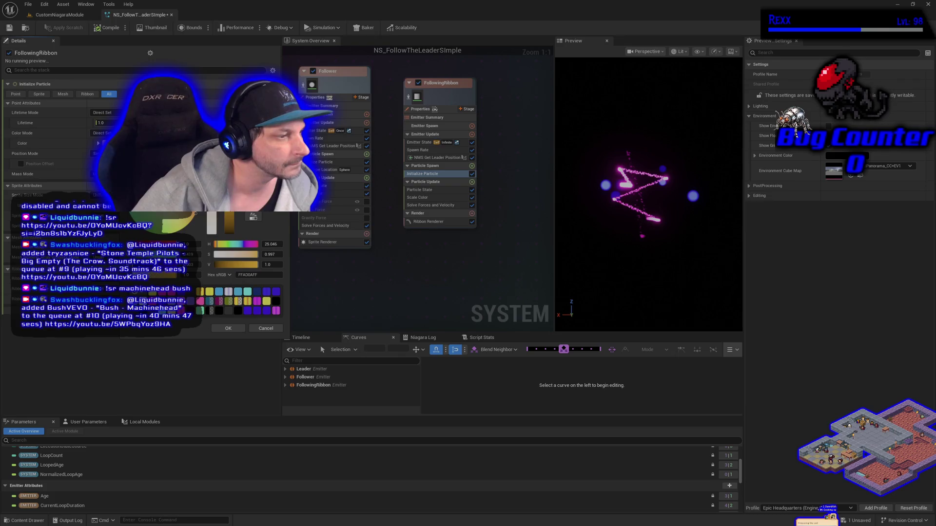
click(270, 265)
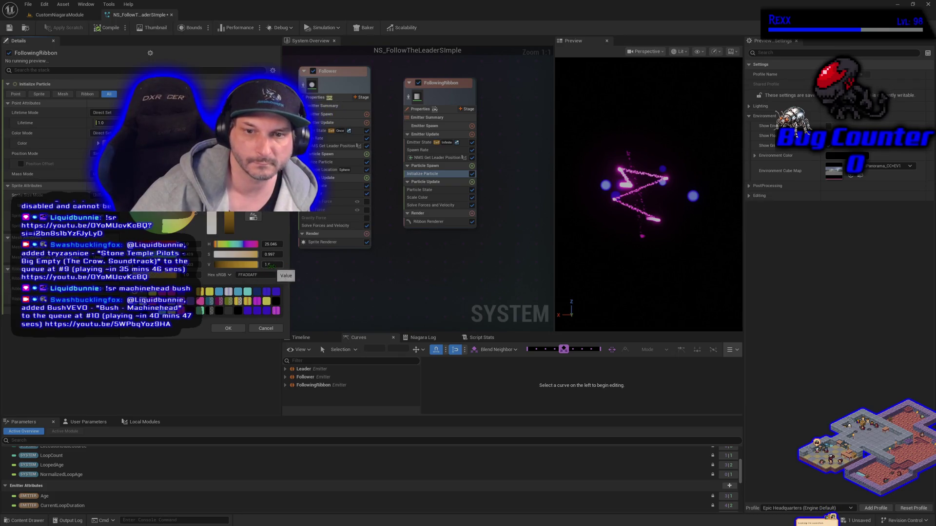
text(10)
key(Return)
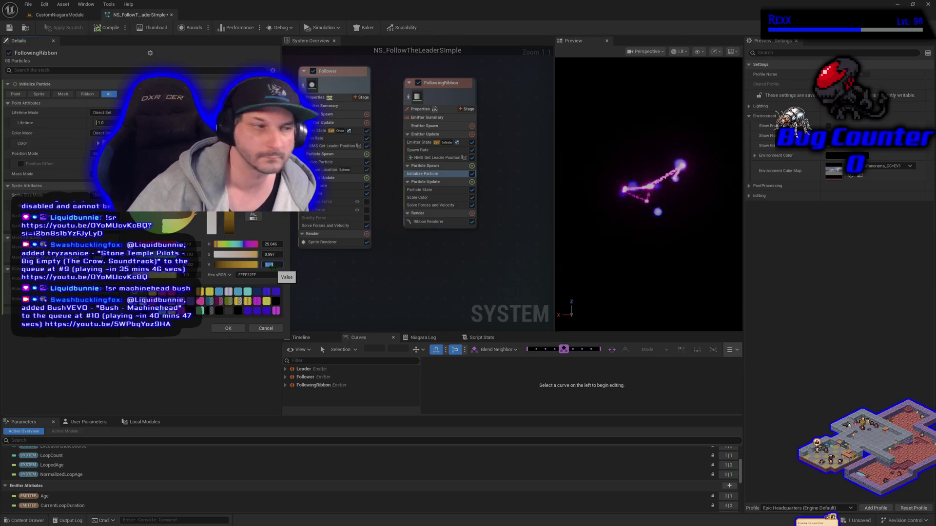
click(219, 331)
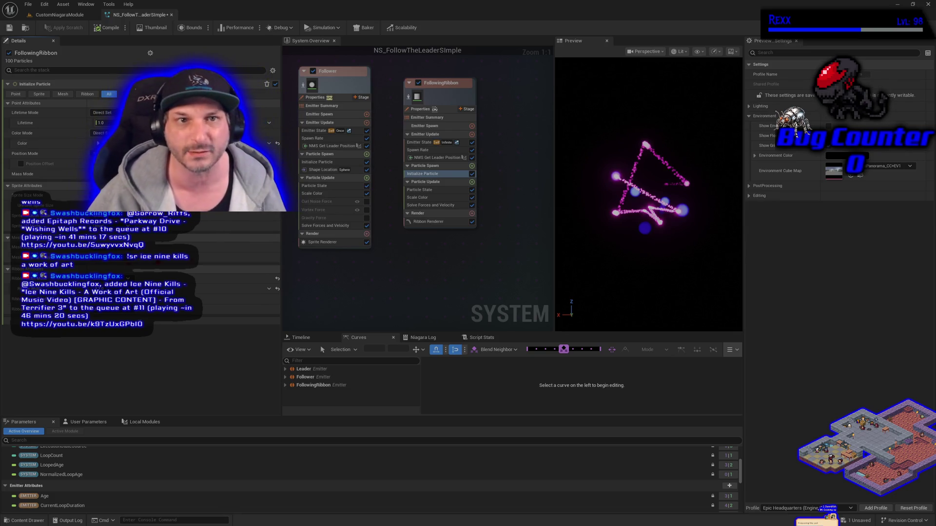
Save the NS_FollowTheLeaderSimple Niagara system from the toolbar
click(9, 28)
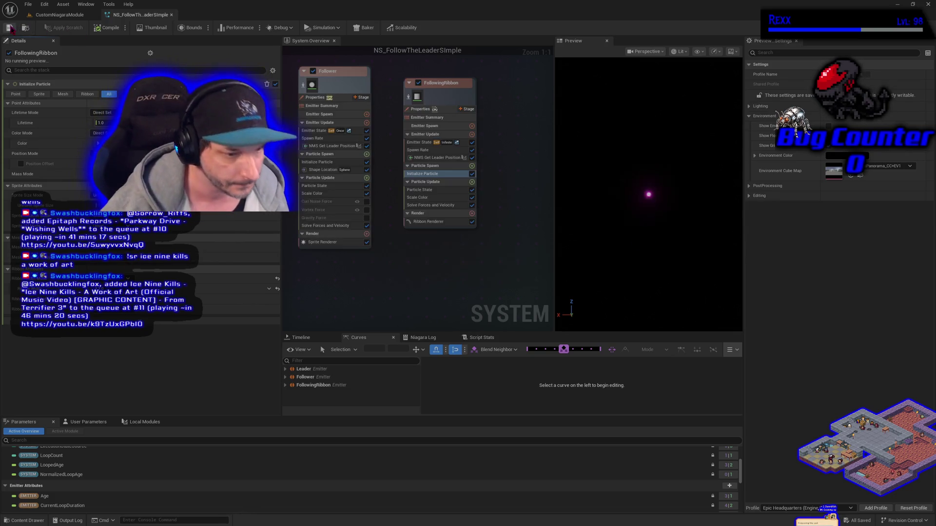
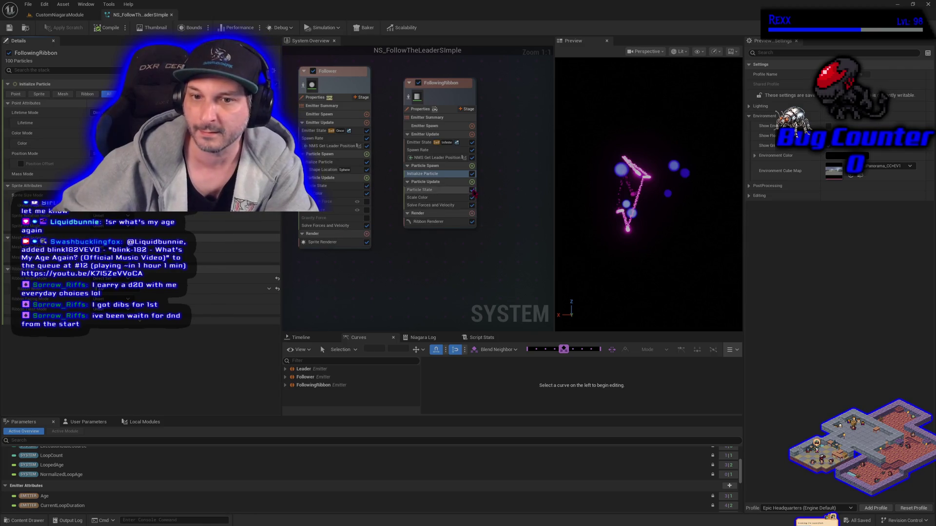
Add a Shape Location module to FollowingRibbon's Particle Spawn and link LeaderPosition into its offset
click(472, 166)
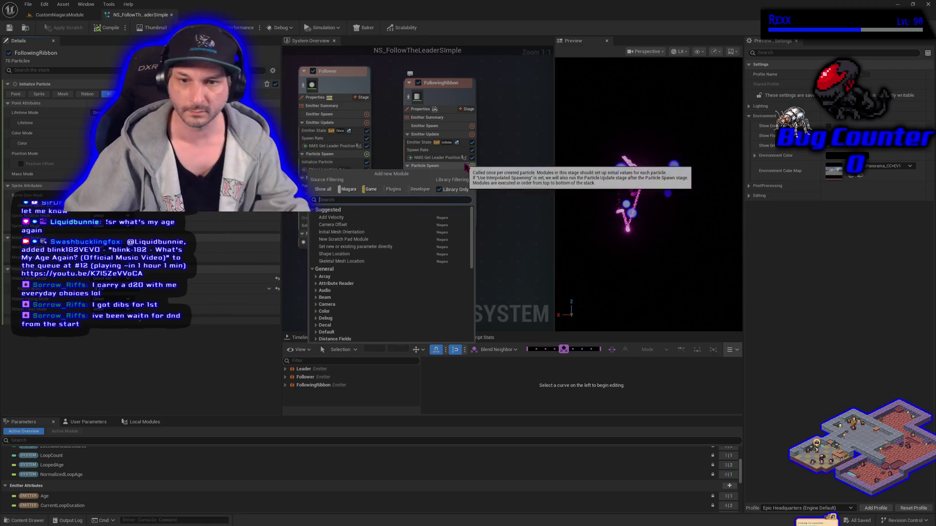
click(350, 254)
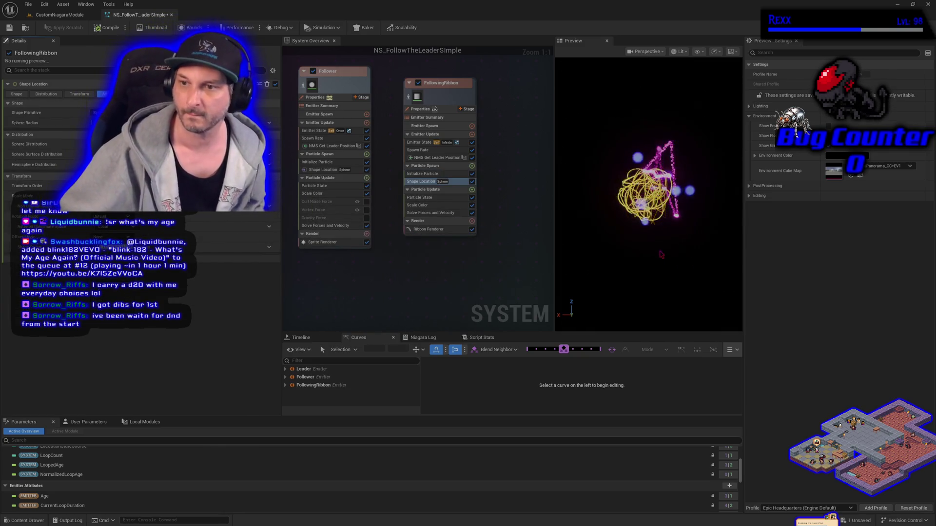
scroll(657, 251, up, 5)
scroll(658, 251, down, 3)
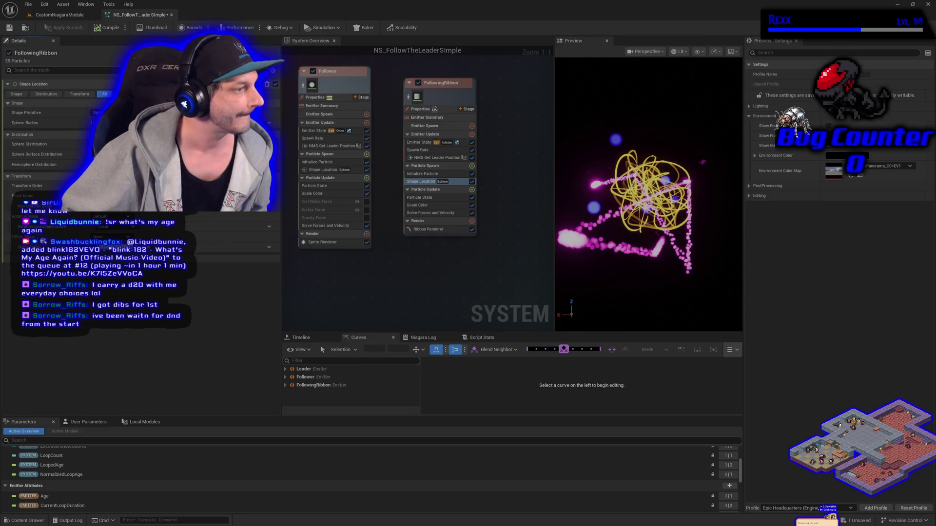
scroll(68, 488, down, 4)
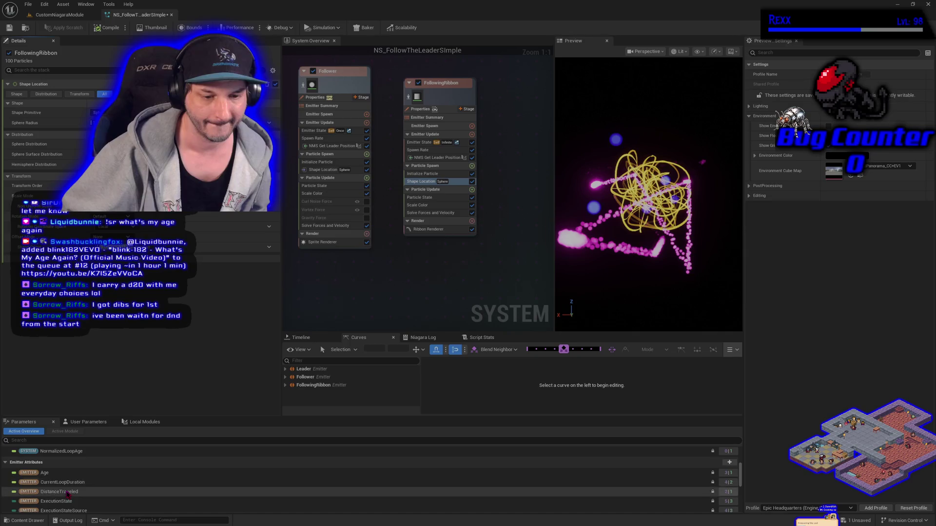
click(53, 485)
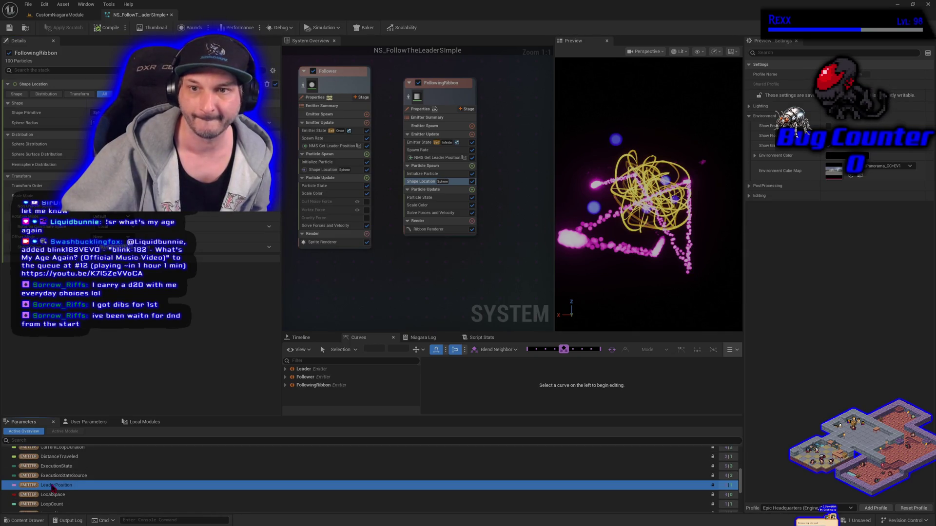
click(269, 247)
click(147, 261)
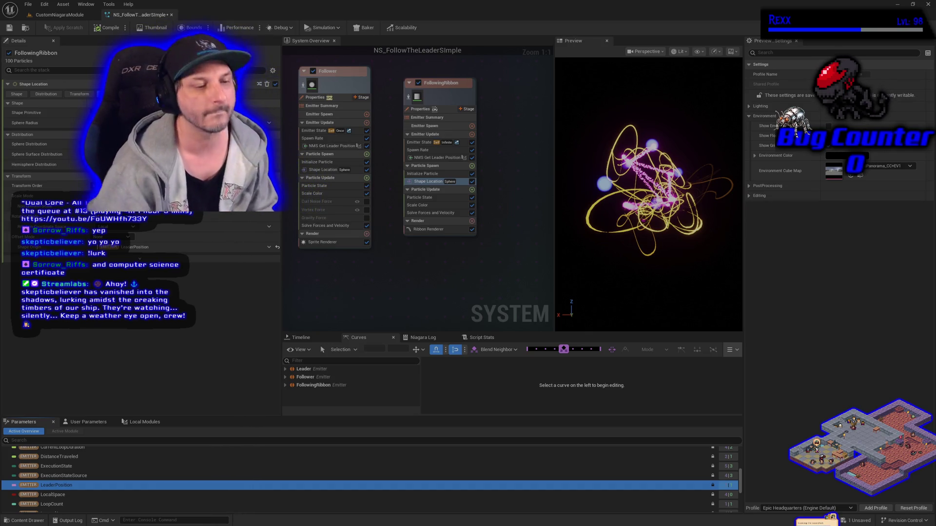
Widen the preview panel to watch the FollowingRibbon trails around the leader
click(195, 293)
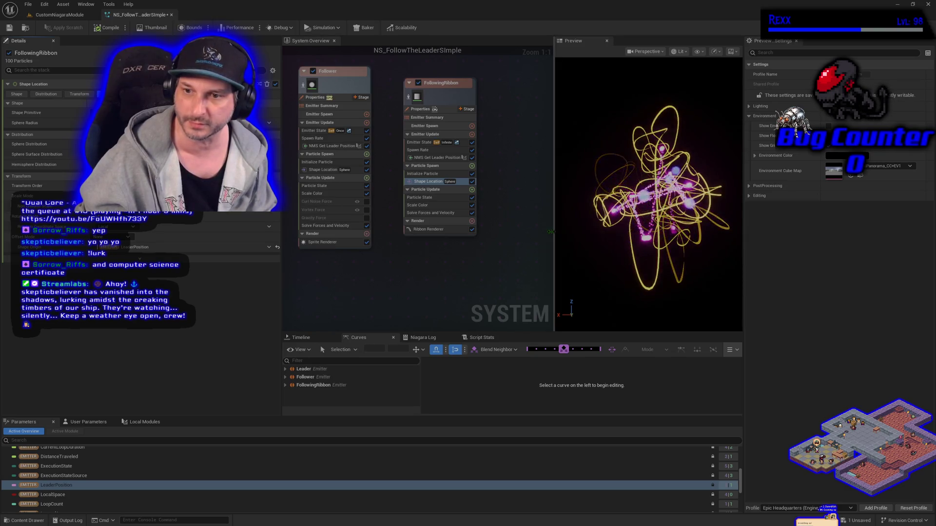
drag(554, 230, 522, 228)
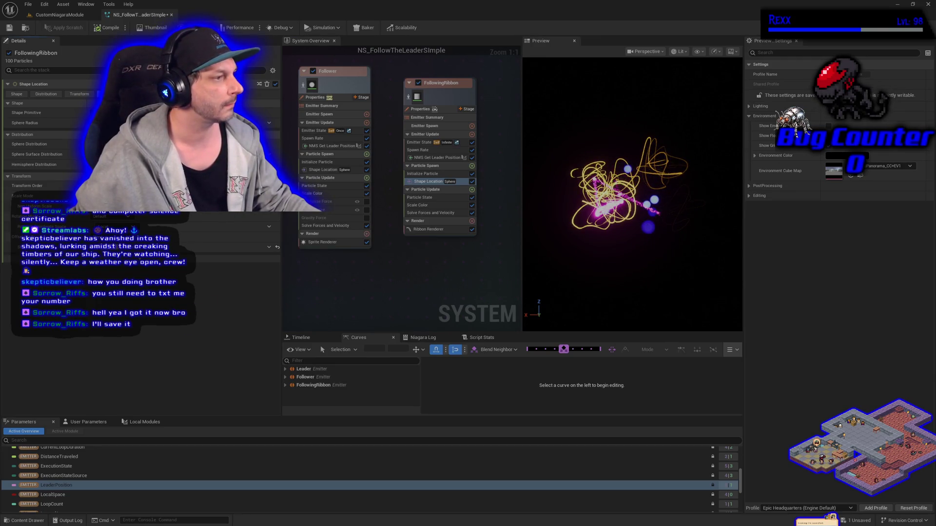
Move NMS Get Leader Position above Spawn Rate, then recompile and save the system
drag(436, 157, 436, 146)
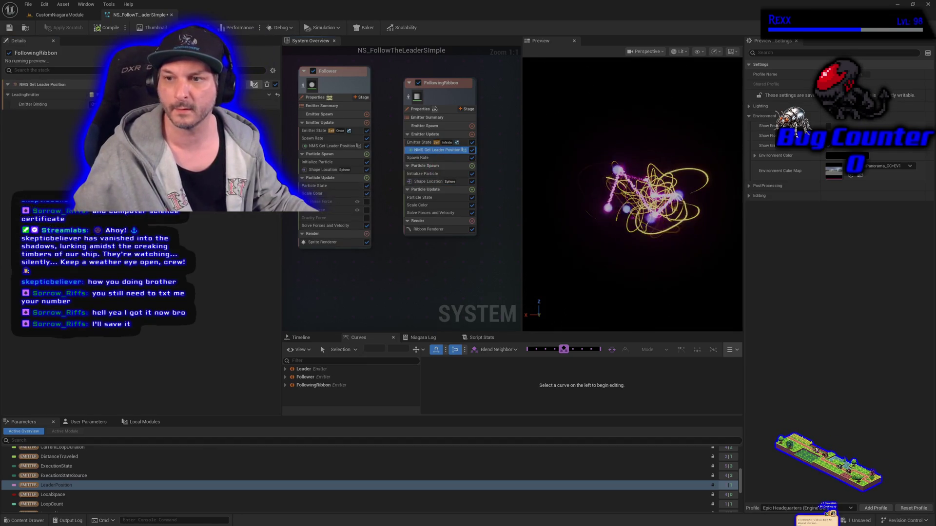
click(108, 28)
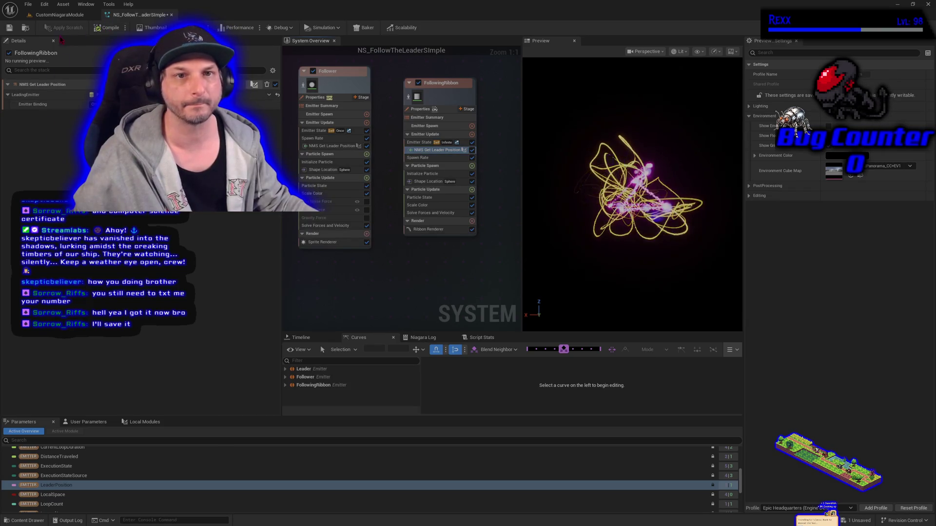
key(ctrl+s)
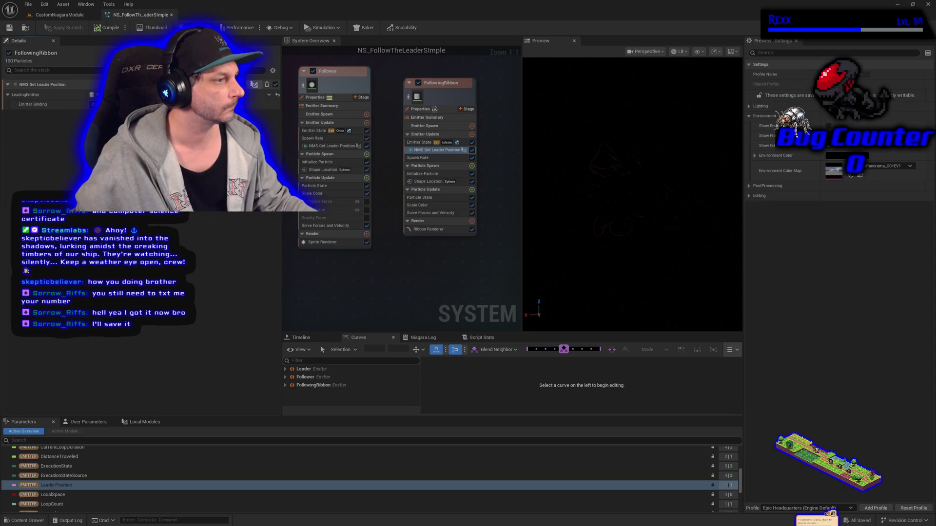
Enlarge the Shape Location sphere radius, save, and return to the CustomNiagaraModule level
click(428, 182)
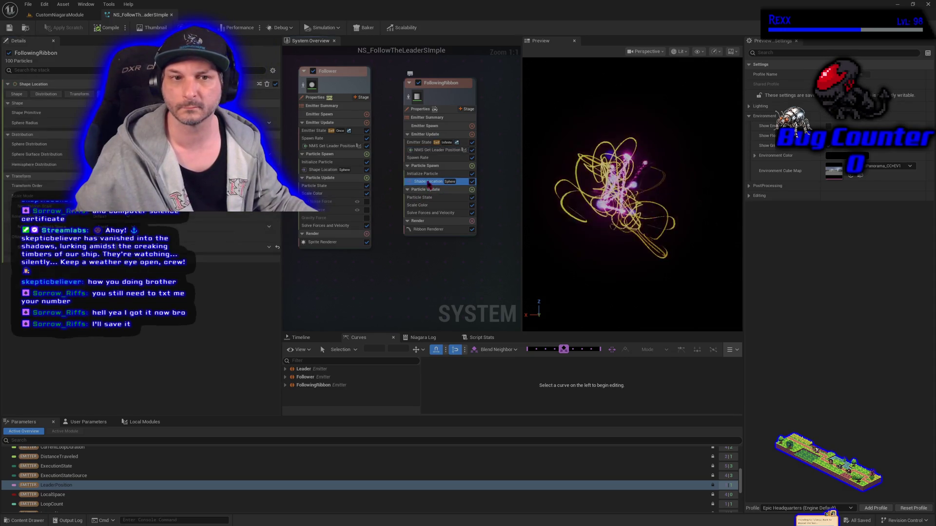
drag(146, 123, 156, 122)
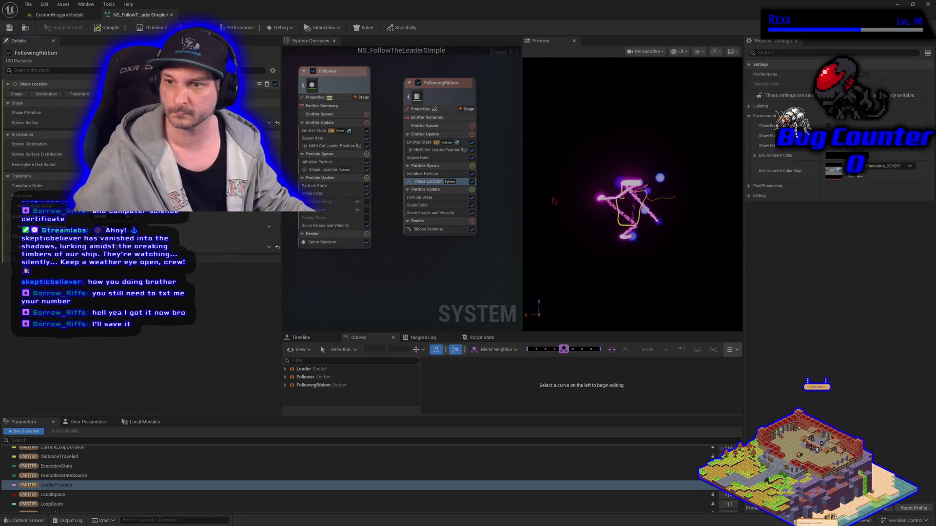
scroll(565, 211, up, 5)
scroll(565, 211, down, 5)
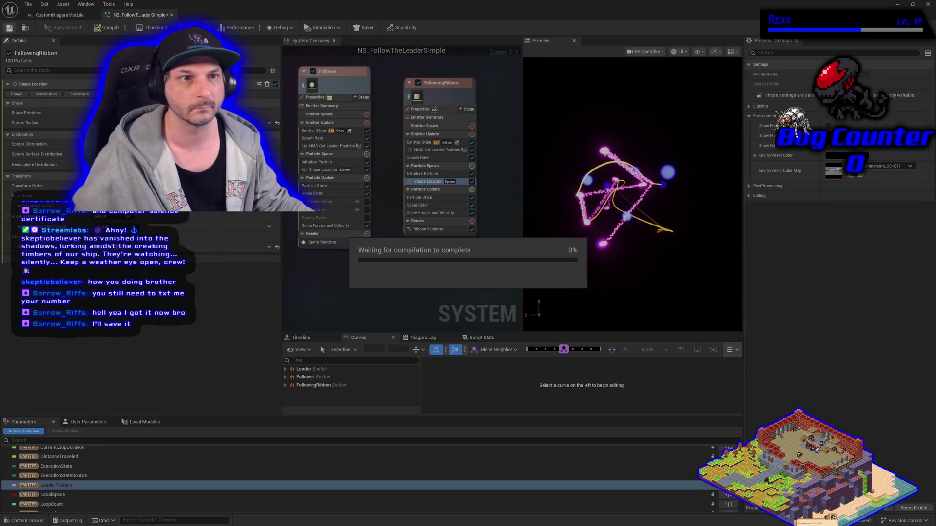
key(ctrl+s)
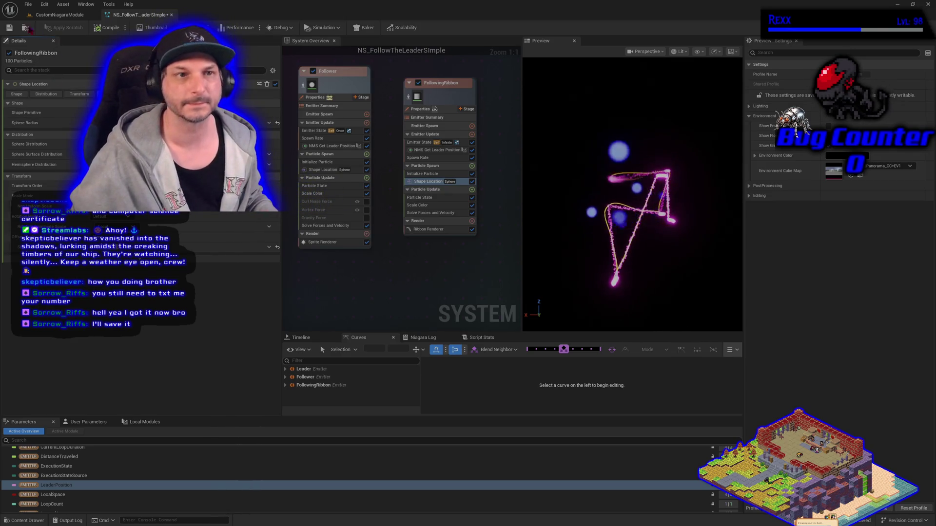
click(9, 28)
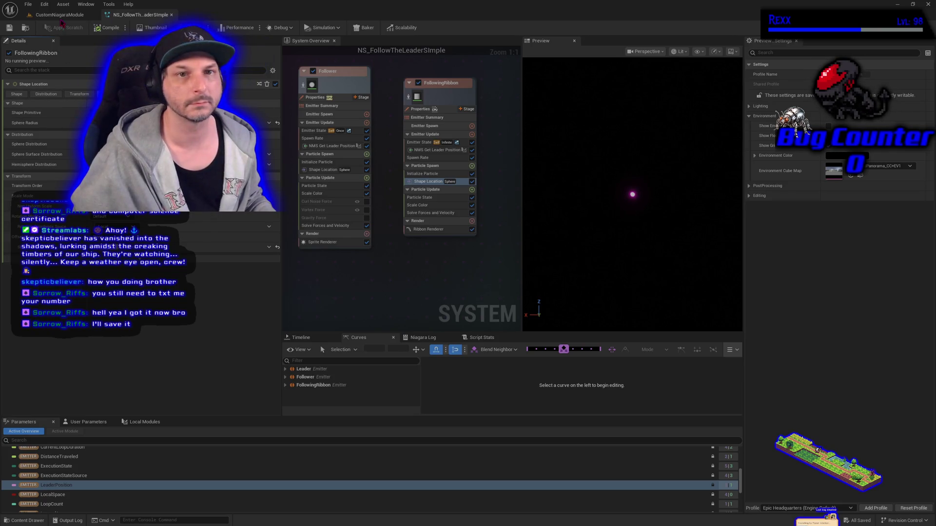
click(59, 14)
scroll(361, 274, down, 5)
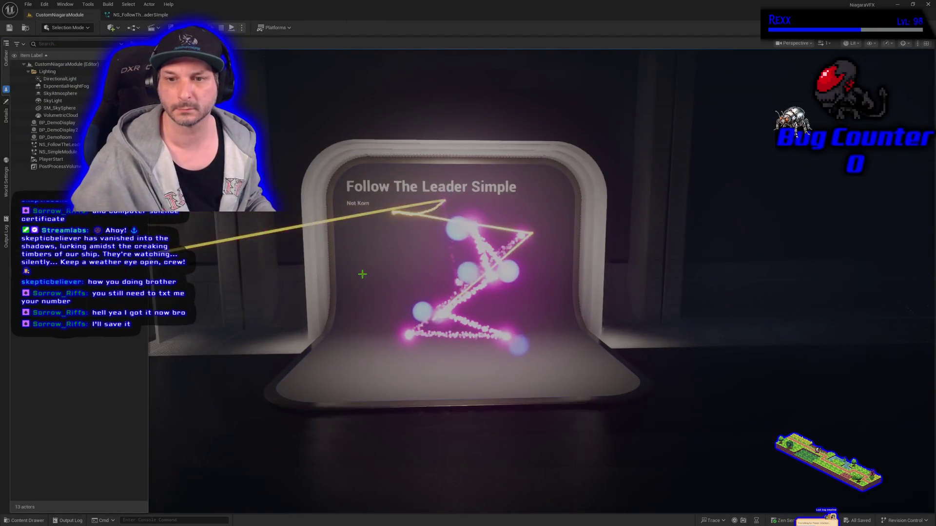
scroll(361, 274, up, 2)
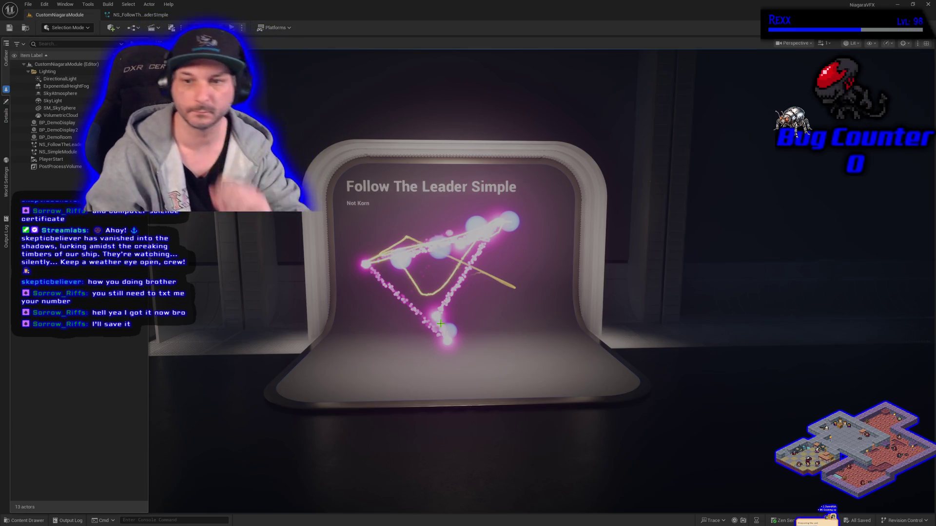
Duplicate the BP_DemoDisplay2 display and place the copy further to the right
right_click(449, 345)
key(Escape)
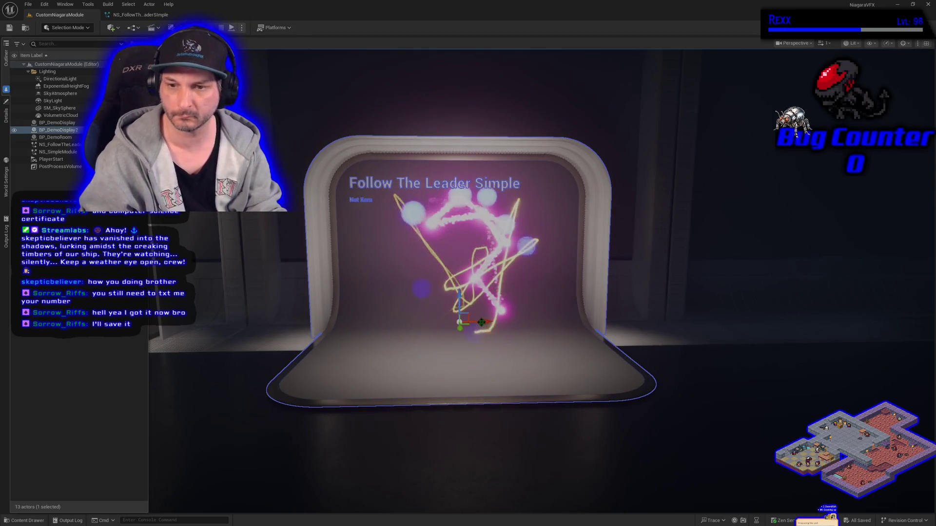
drag(483, 322, 805, 322)
drag(460, 322, 483, 322)
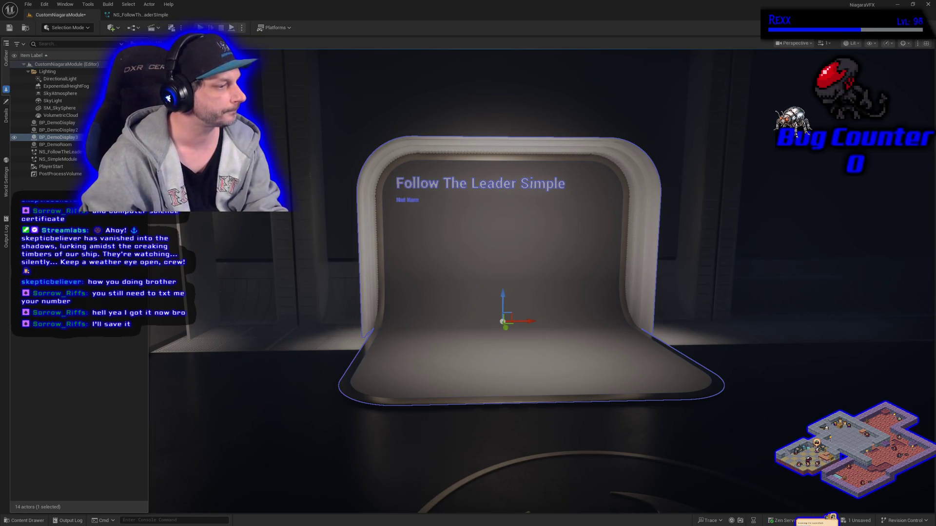
Set the copied display's Title Text to 'Follow The Leader Advanced' and save the level
click(6, 113)
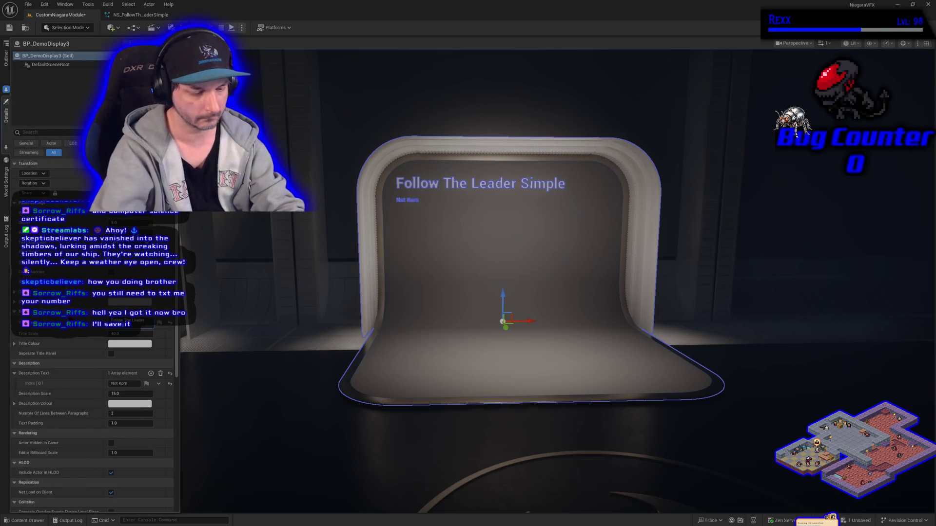
text(Advanced)
key(Return)
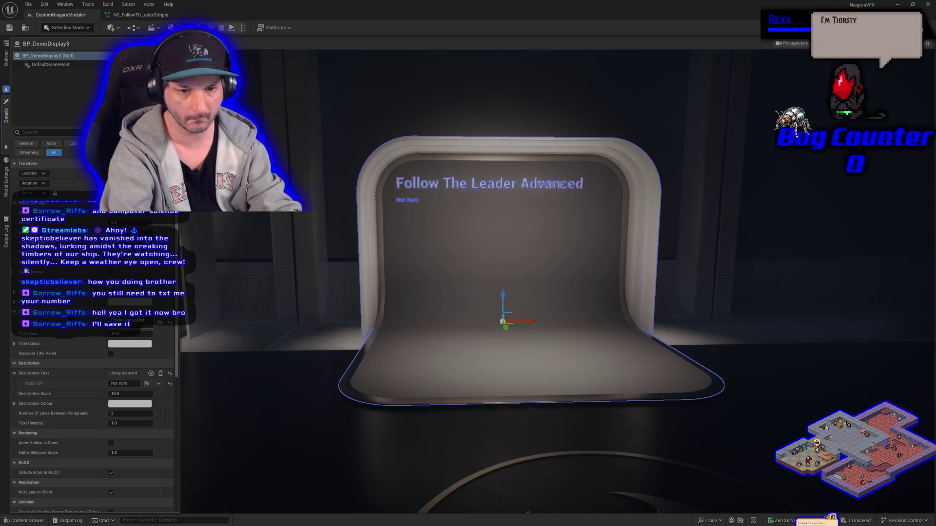
key(ctrl+s)
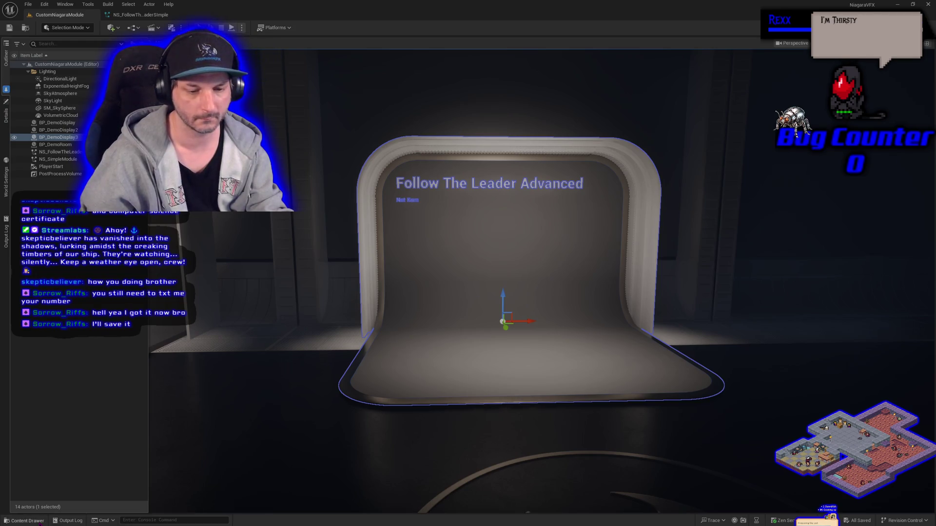
Create a Niagara System in the FollowTheLeader folder using the SimpleSpriteBurst emitter
click(22, 520)
right_click(146, 414)
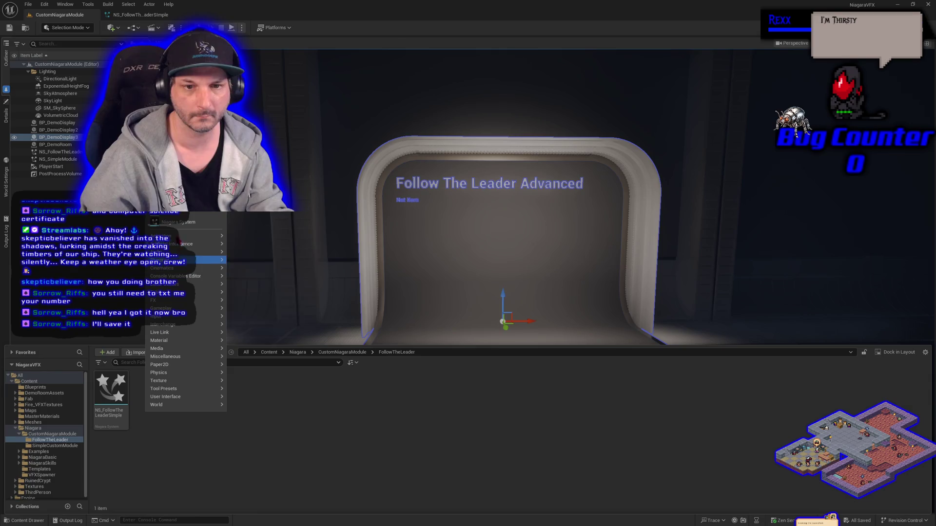
click(176, 224)
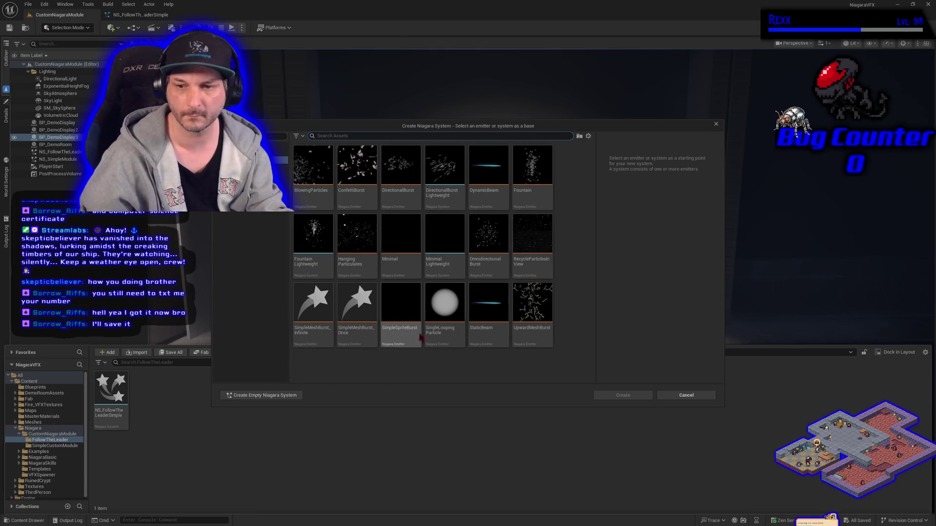
click(386, 331)
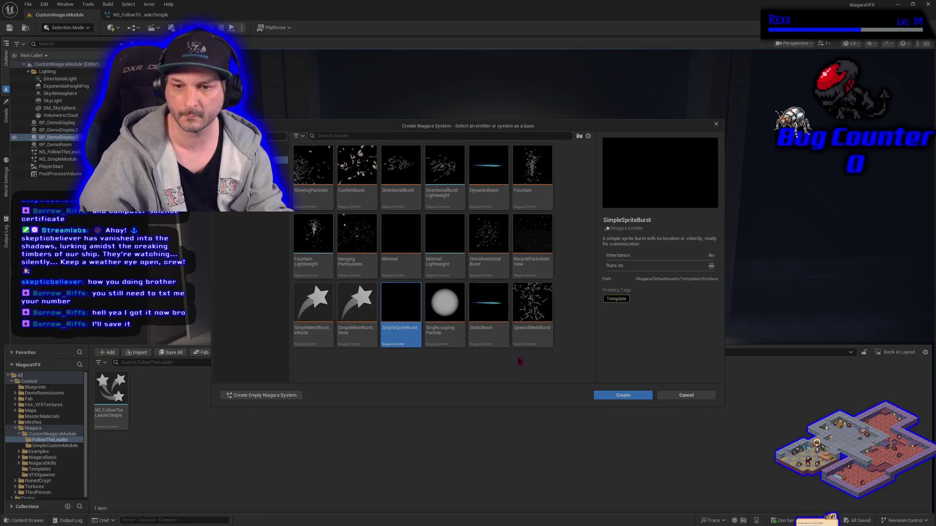
click(623, 396)
Name the system NS_SimpleSpriteBurst, rename it to NS_FollowTheLeaderAdvanced, and open it
text(NS_Sim)
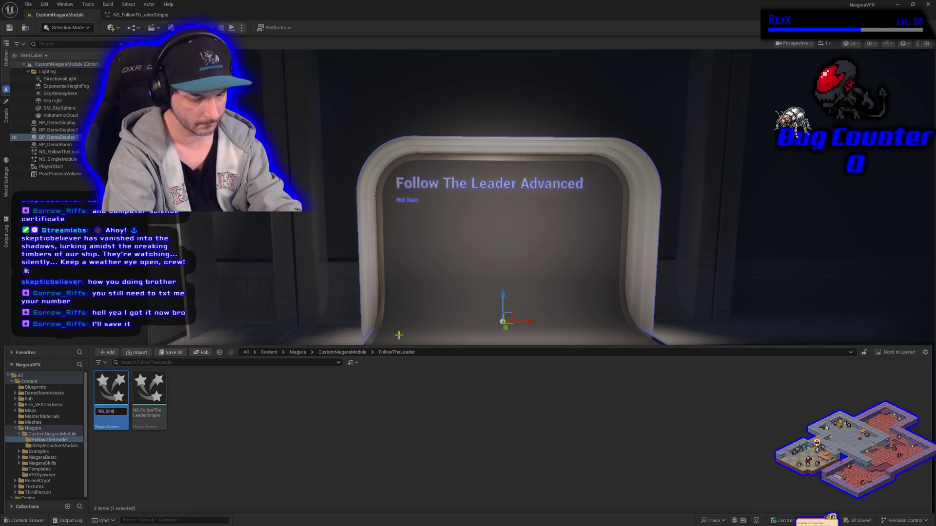
text(Sprite)
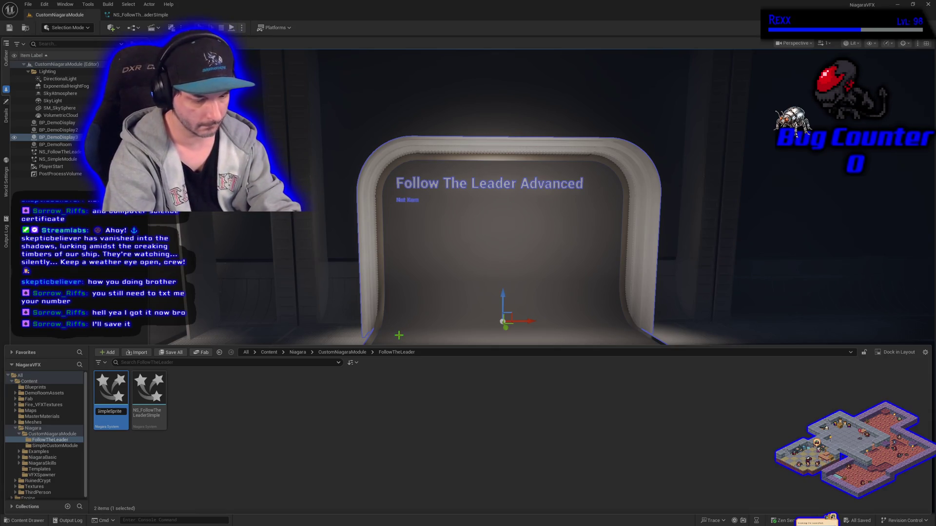
text(Burst)
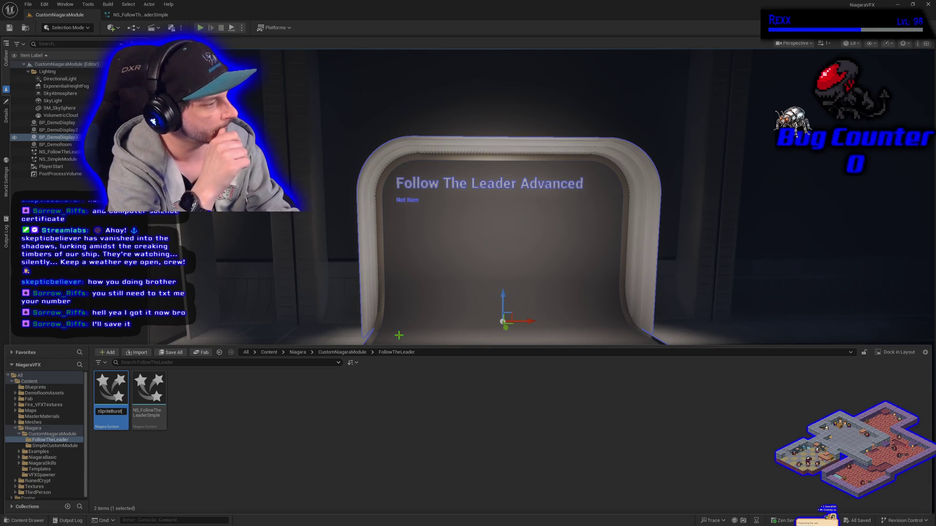
key(Return)
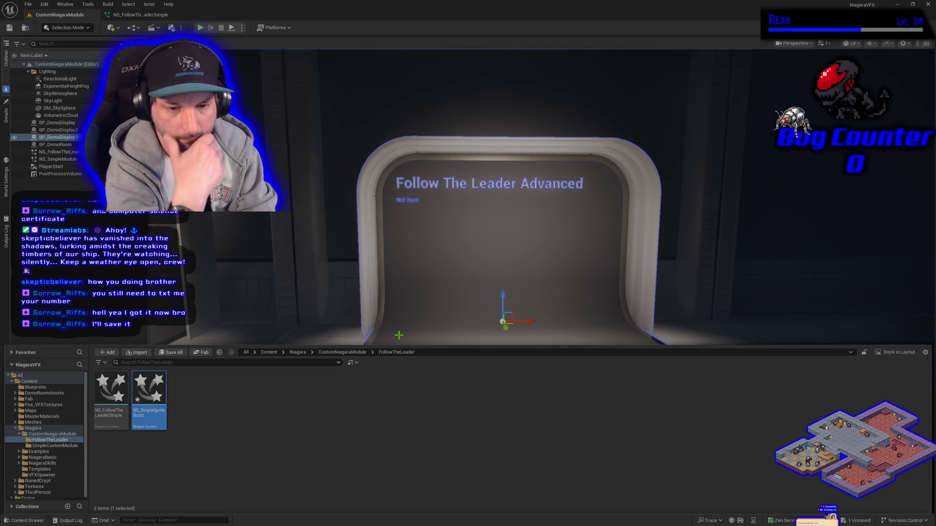
click(154, 413)
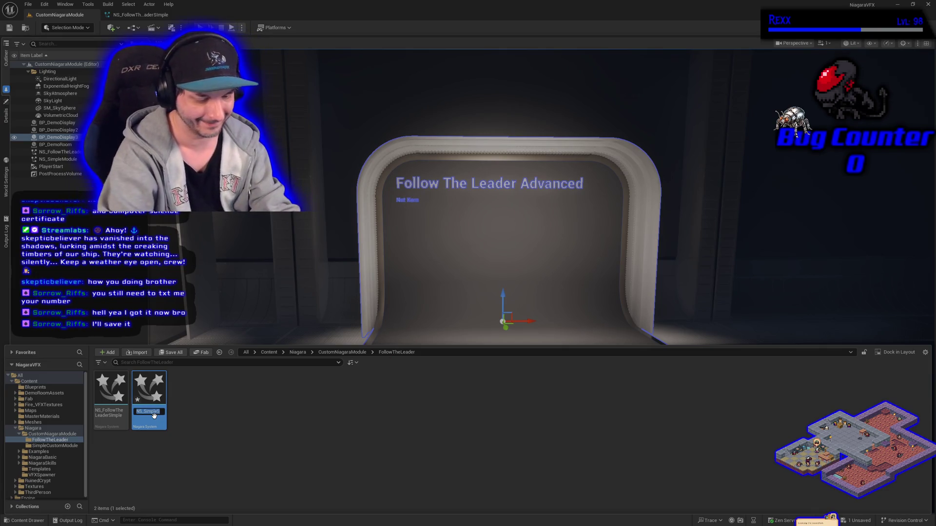
text(NS_)
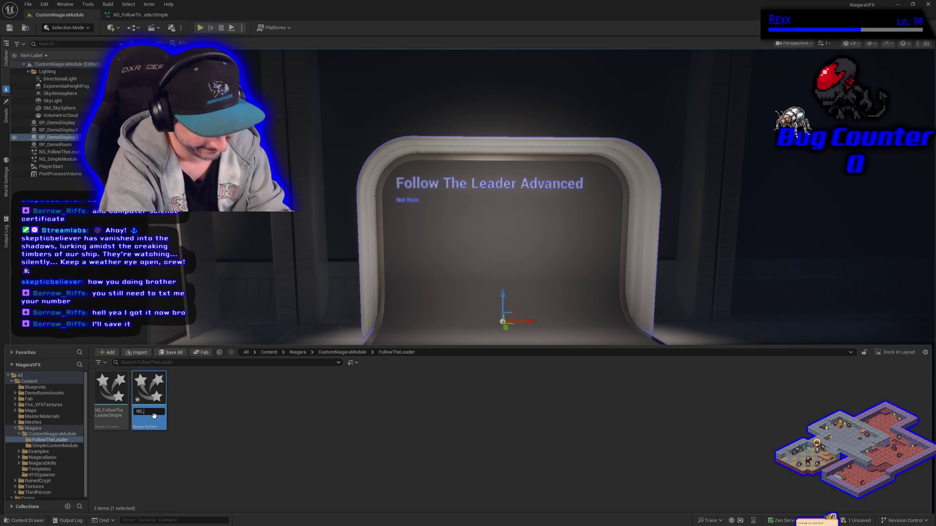
text(The)
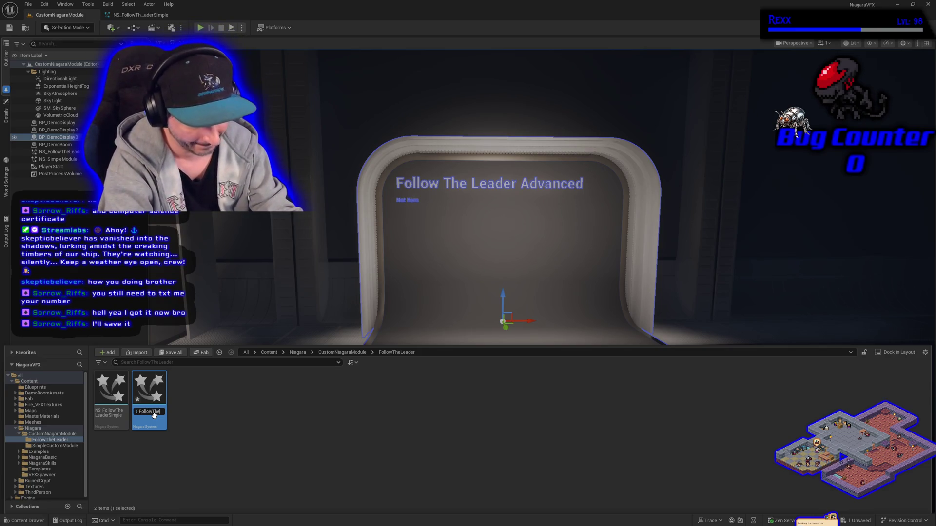
text(LeaderAdvanced)
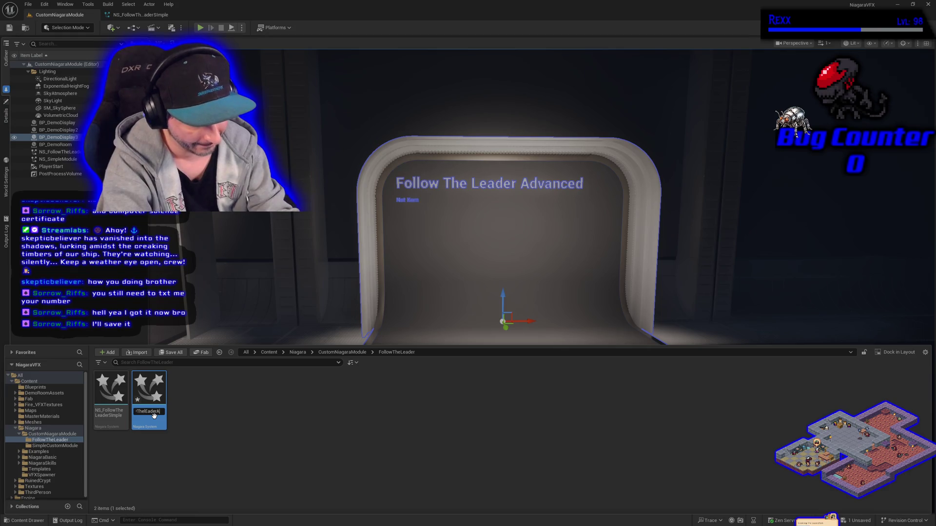
key(Return)
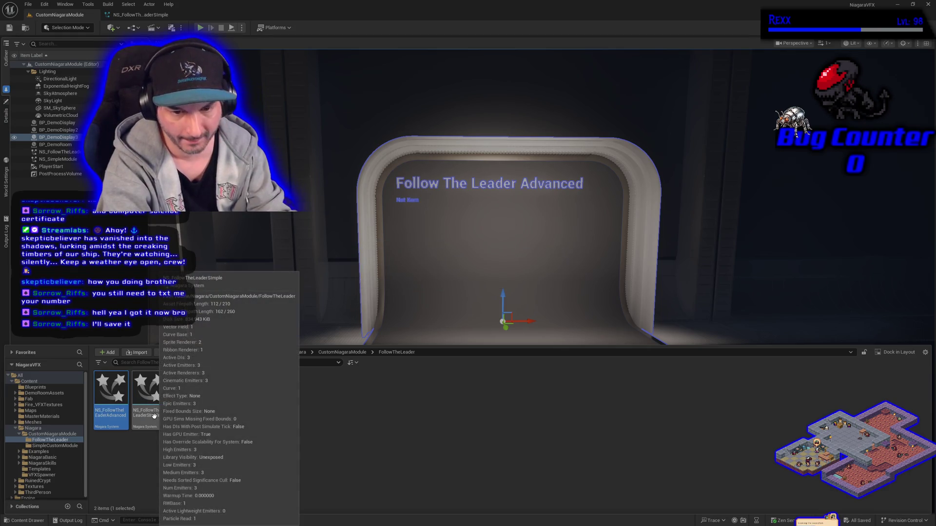
key(Return)
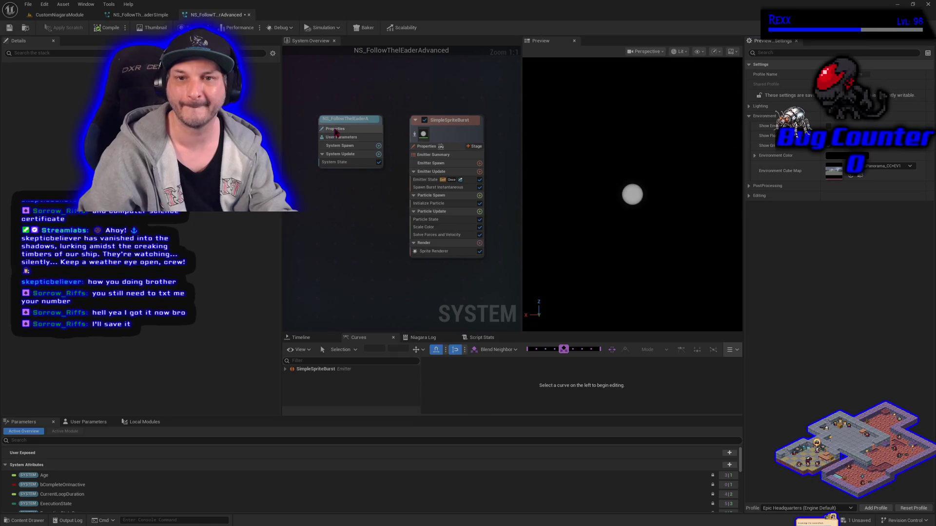
Fix the misspelled letter so the asset reads NS_FollowTheLeaderAdvanced, and save it
click(24, 521)
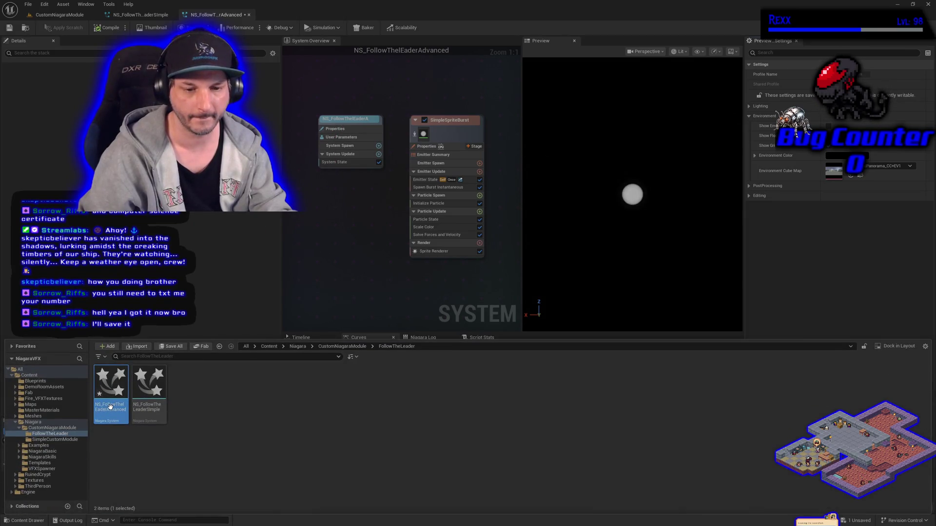
key(F2)
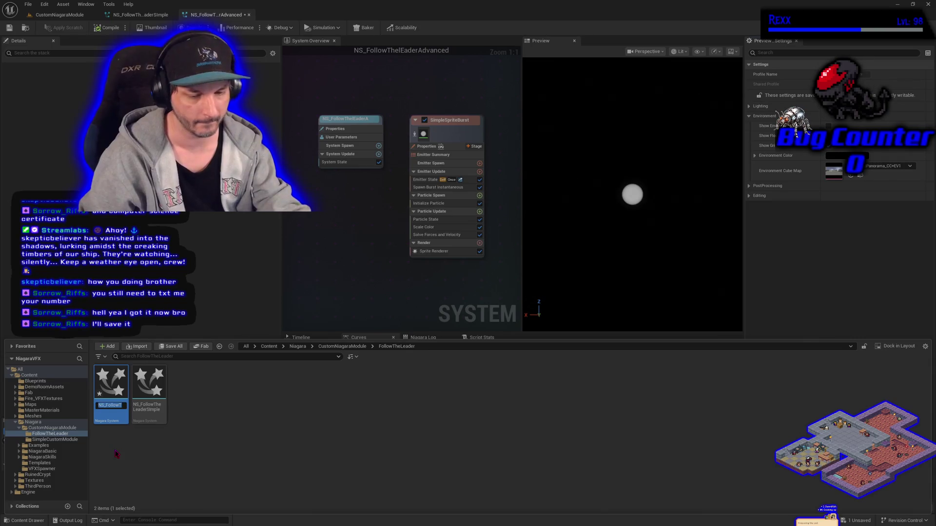
key(End)
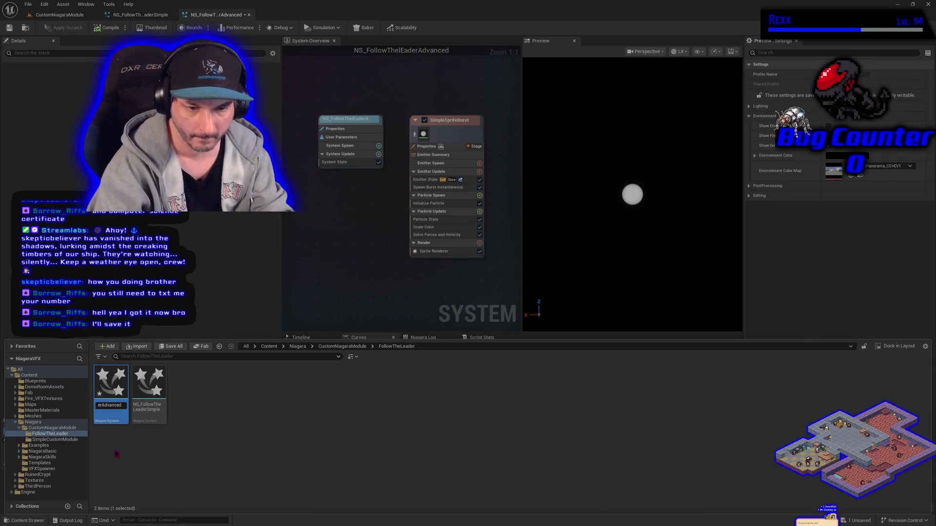
key(Left)
key(Left)
key(Left)
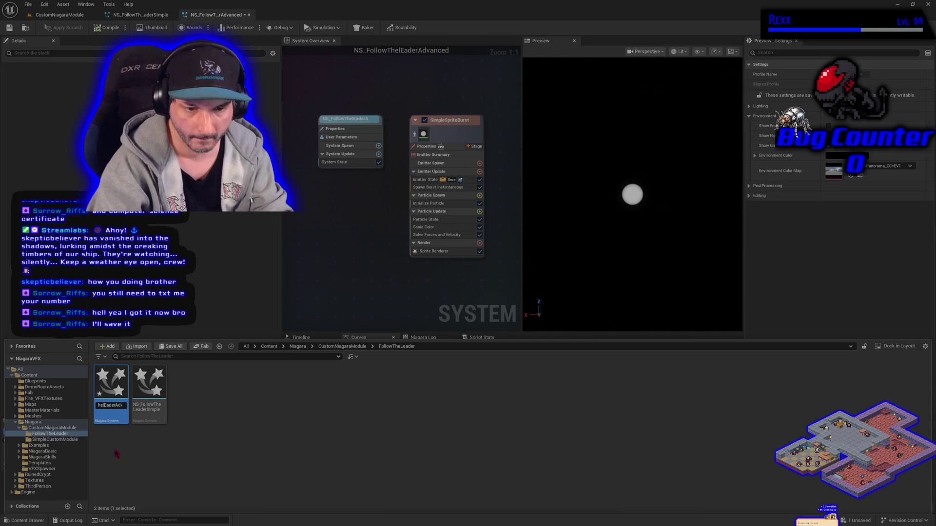
key(BackSpace)
key(BackSpace)
text(L)
key(Return)
key(ctrl+s)
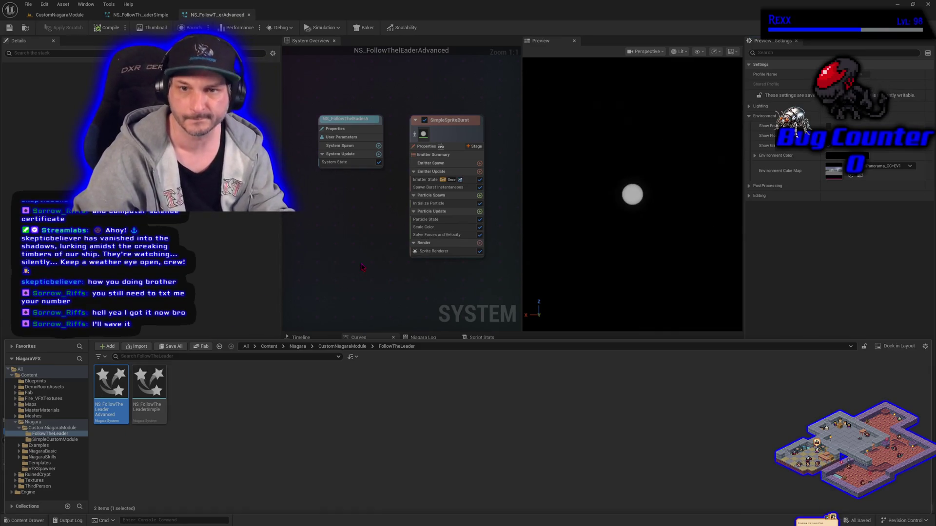
Close the Content Drawer and the NS_FollowTheLeaderAdvanced editor tab
click(362, 267)
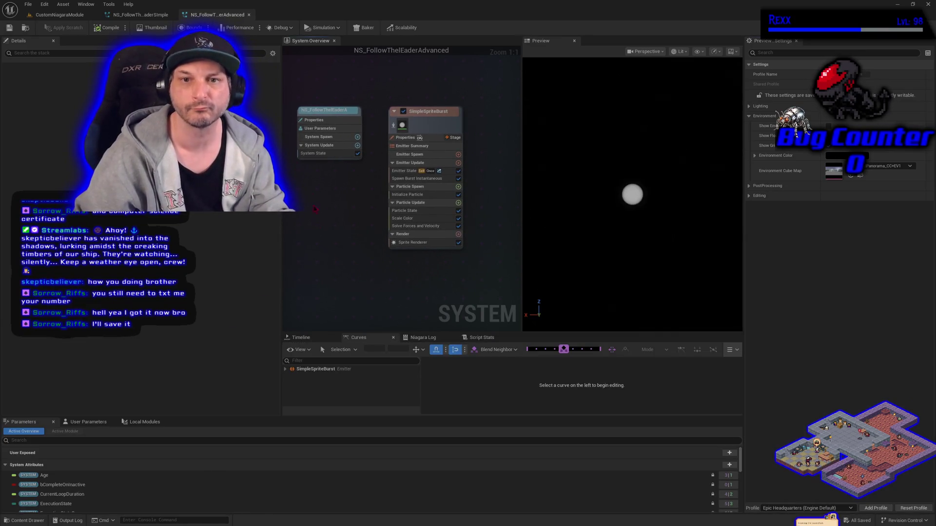
click(141, 15)
click(206, 15)
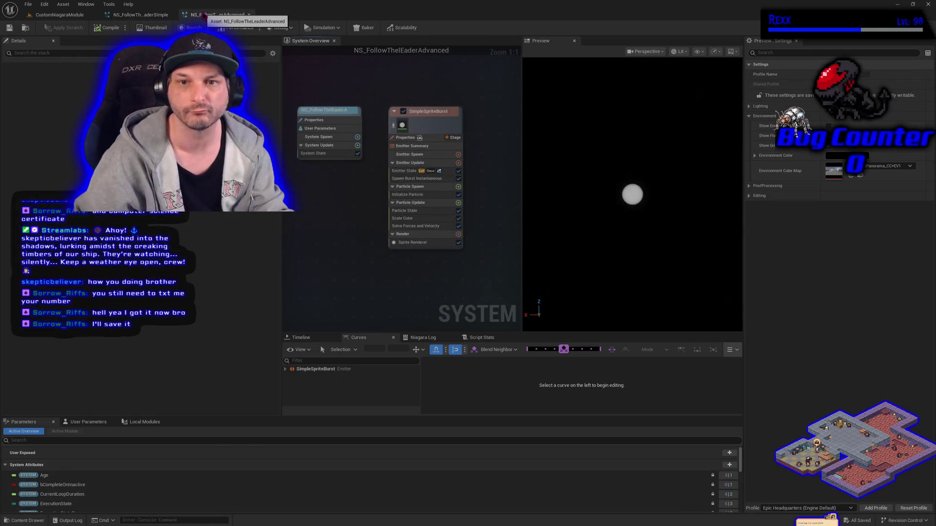
click(249, 15)
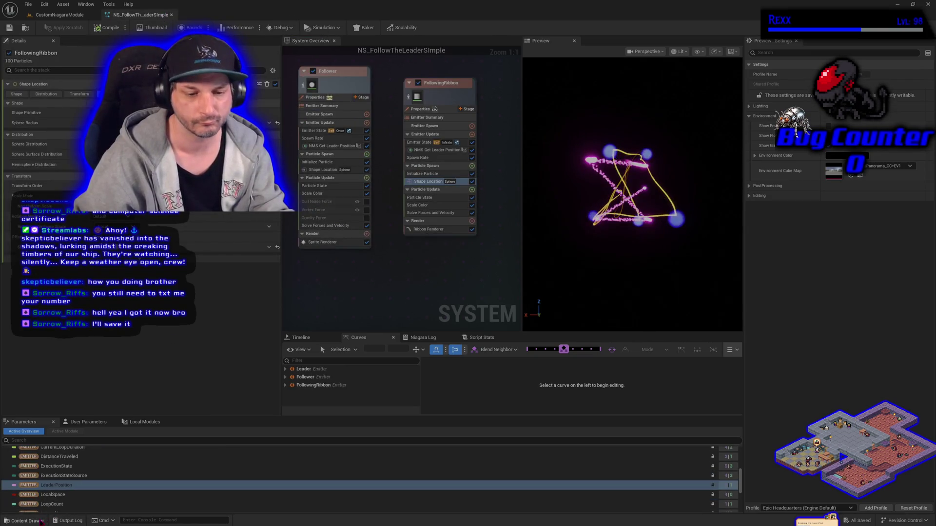
Reopen NS_FollowTheLeaderAdvanced and delete its SimpleSpriteBurst emitter
click(25, 521)
double_click(111, 388)
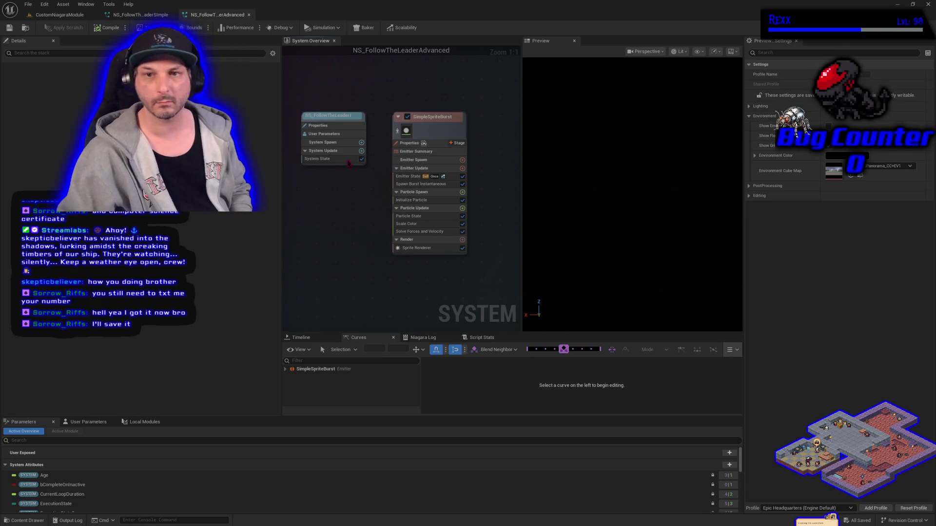
click(405, 131)
key(Delete)
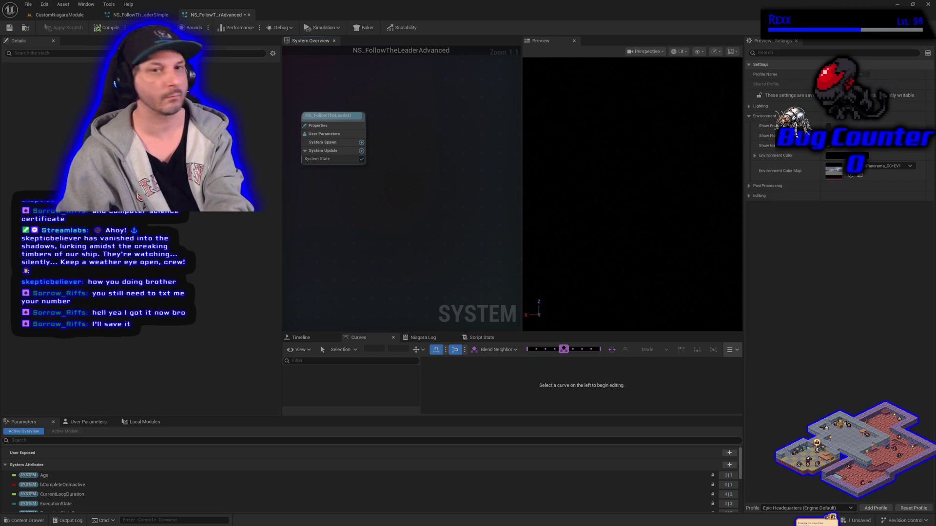
Copy the Leader emitter from NS_FollowTheLeaderSimple and paste it into the advanced system
click(140, 14)
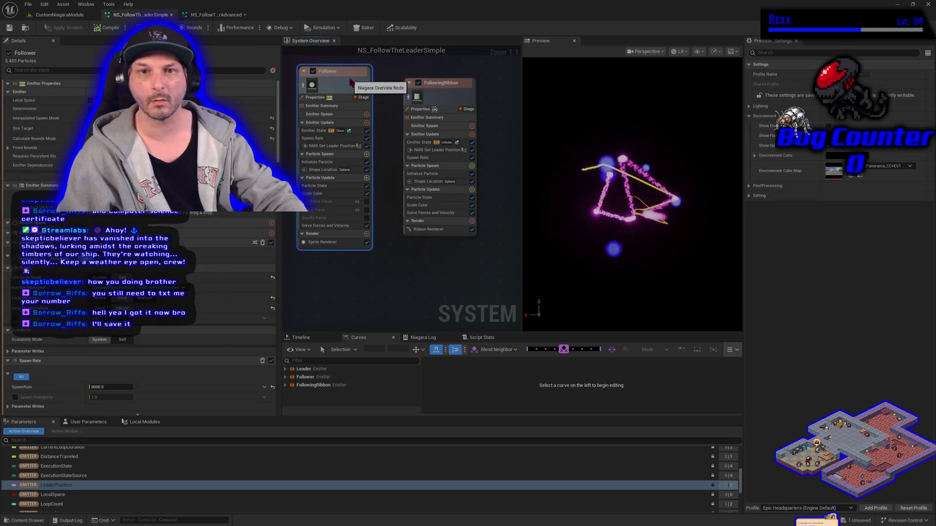
scroll(350, 157, down, 1)
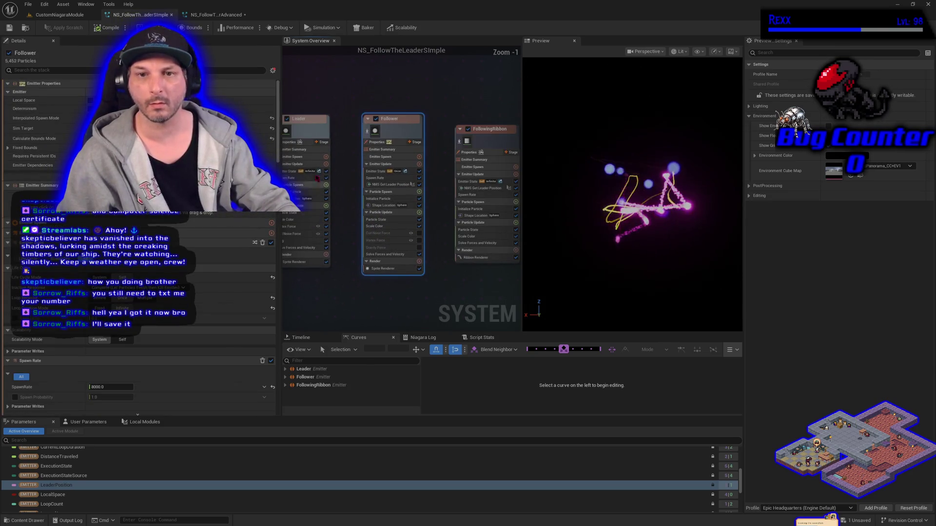
click(308, 132)
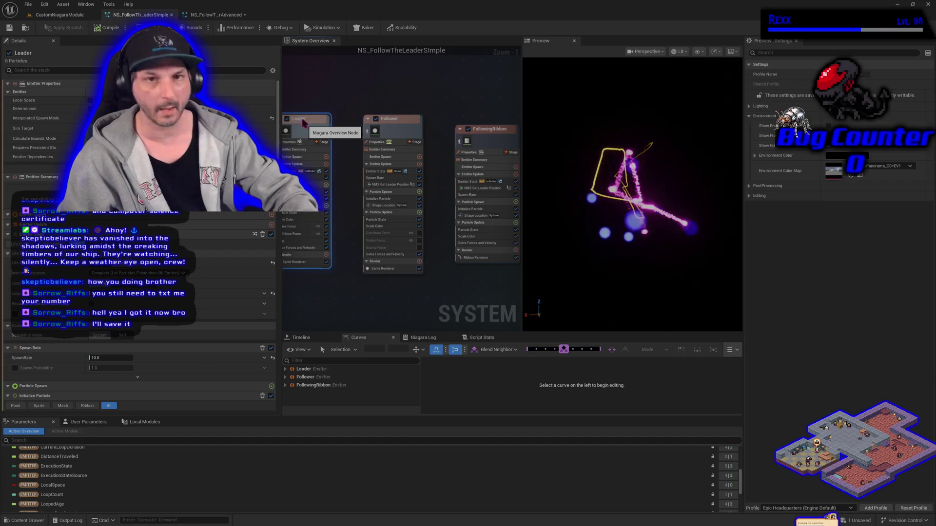
click(199, 15)
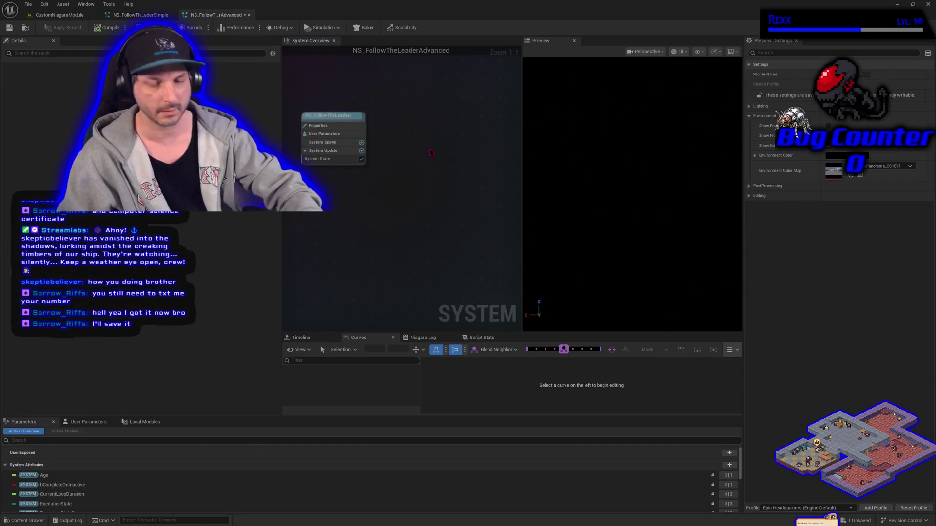
click(430, 127)
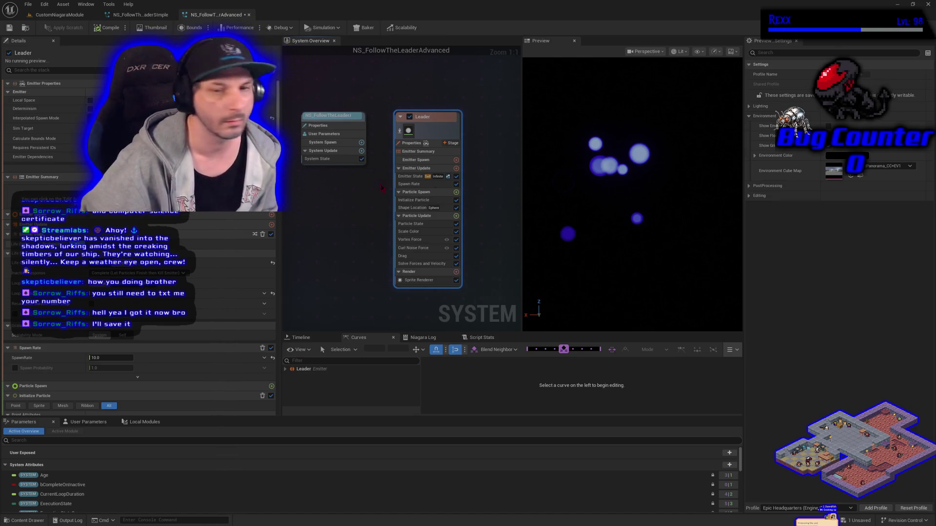
Replace Leader's Spawn Rate with Spawn Burst Instantaneous, Spawn Count 5, and save
click(422, 184)
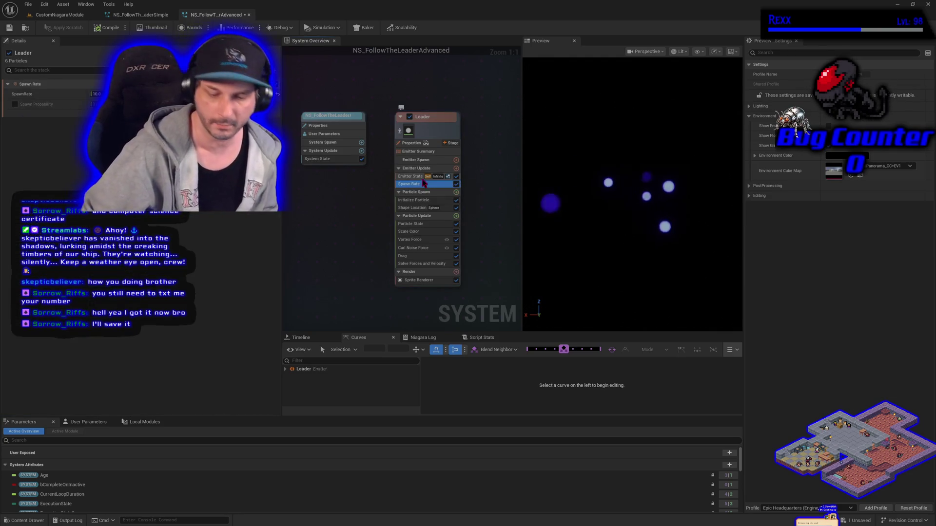
key(Delete)
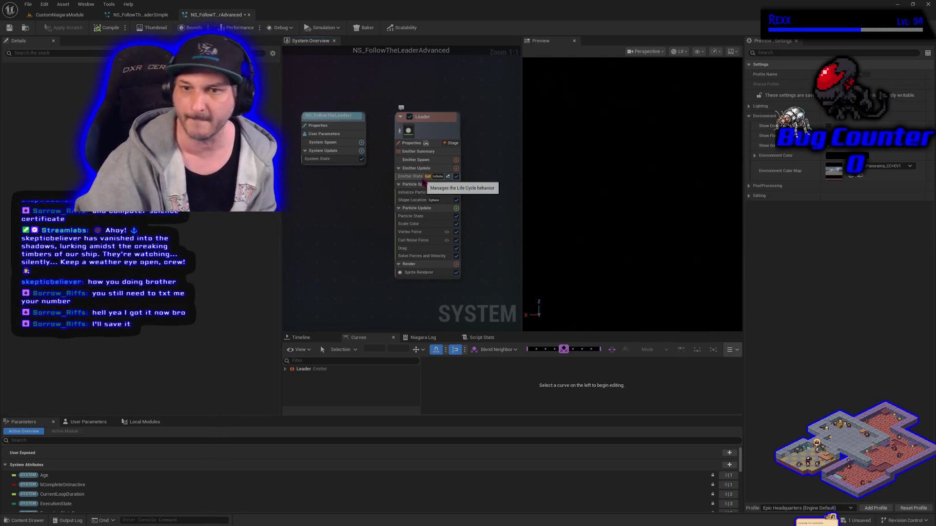
click(454, 183)
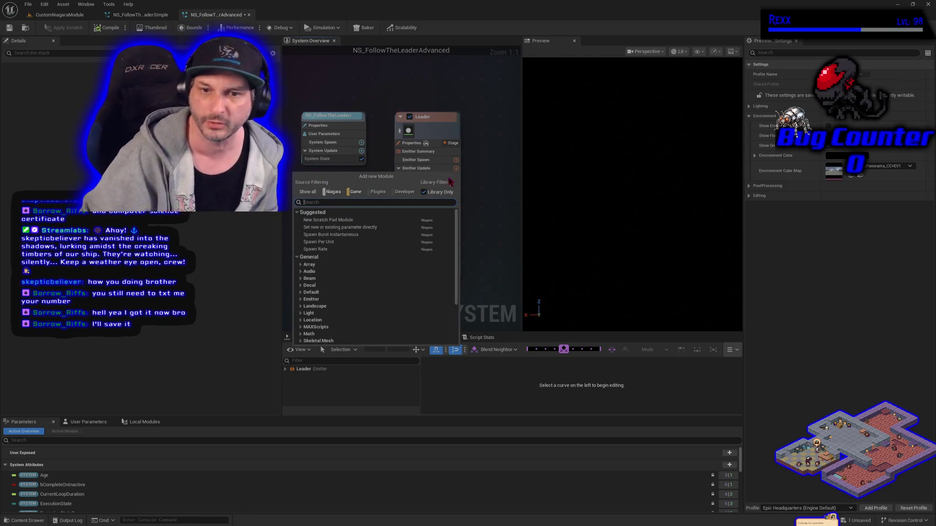
click(385, 234)
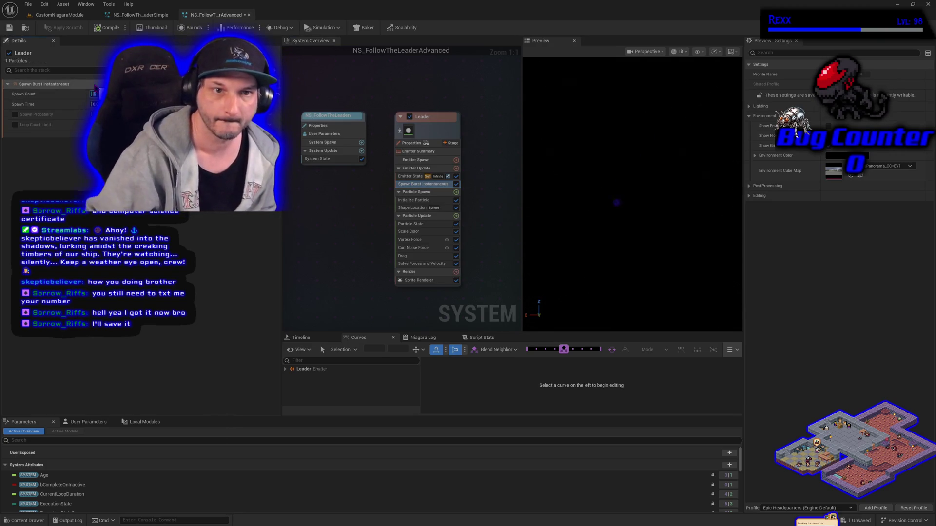
text(5)
key(Return)
click(9, 28)
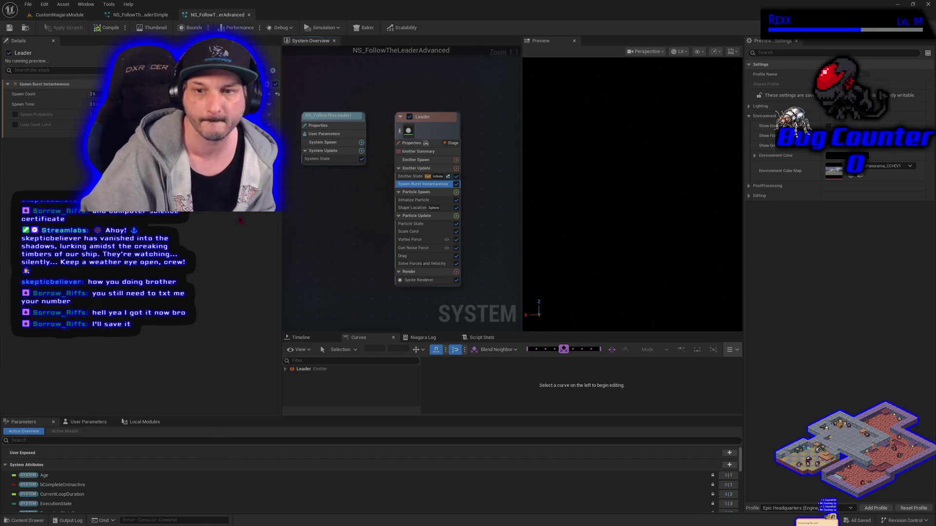
Review the Initialize Particle and Spawn Burst Instantaneous module settings
click(413, 200)
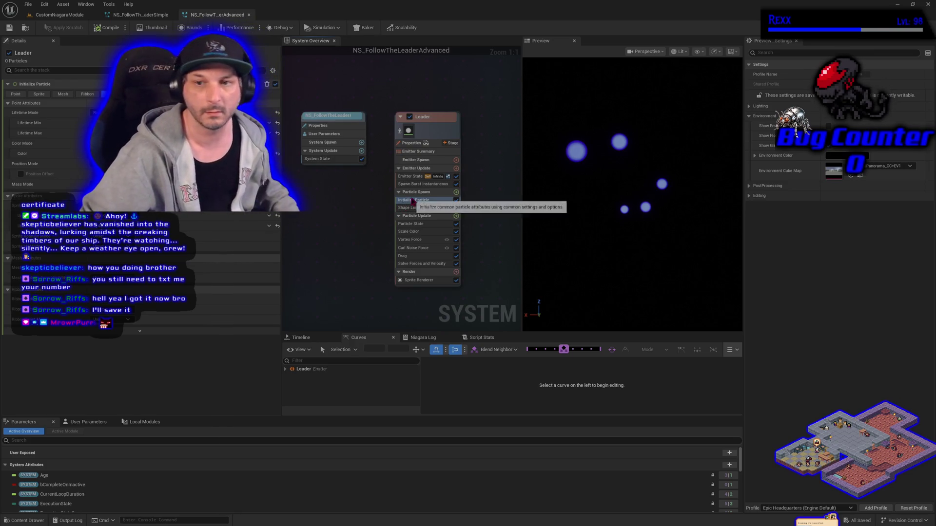
click(423, 185)
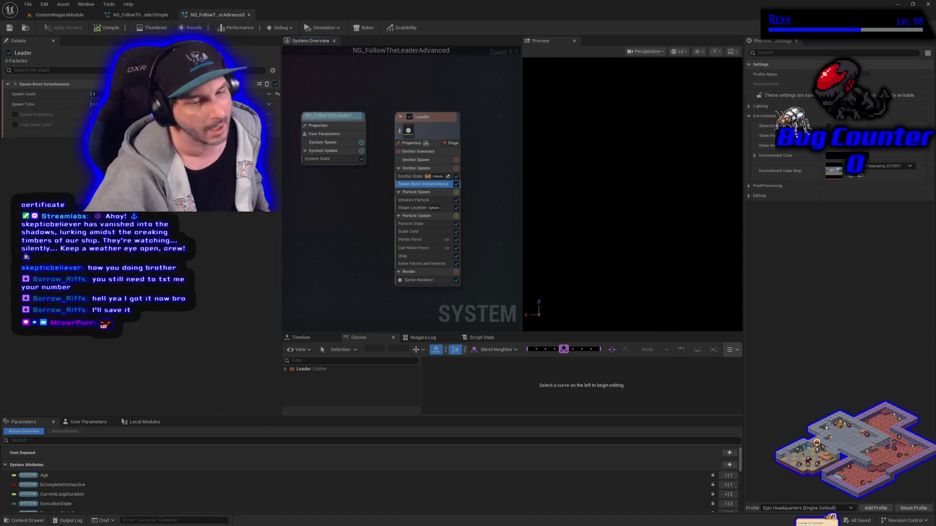
click(422, 200)
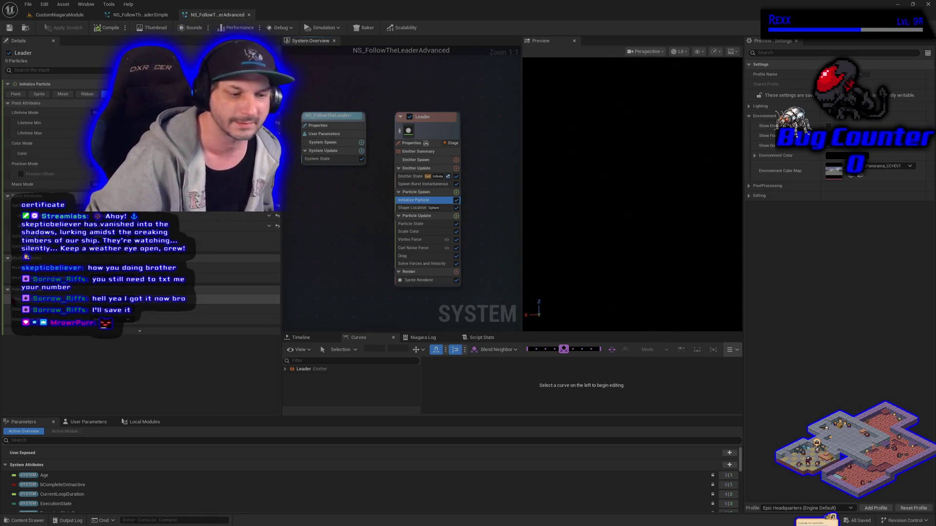